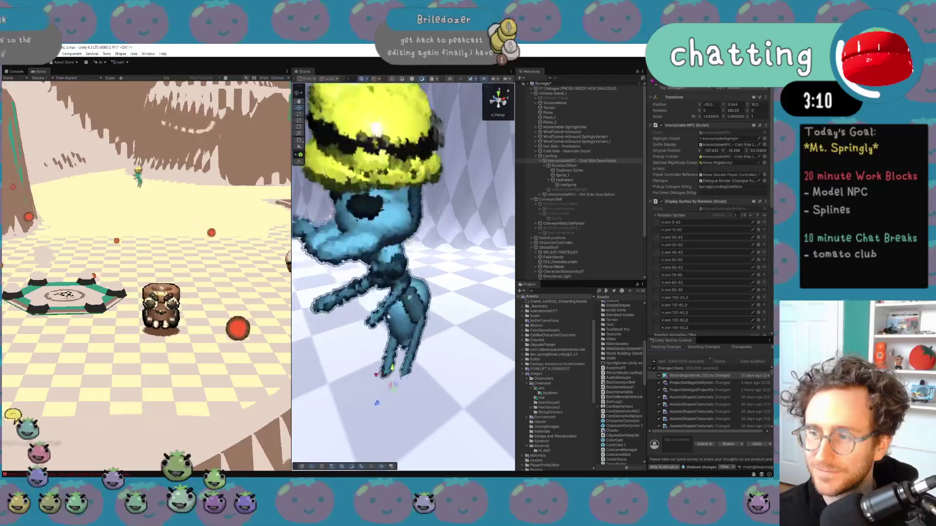
Select the Cold Side Description NPC, set Rotation Amount to 180, and perform the dance
click(408, 355)
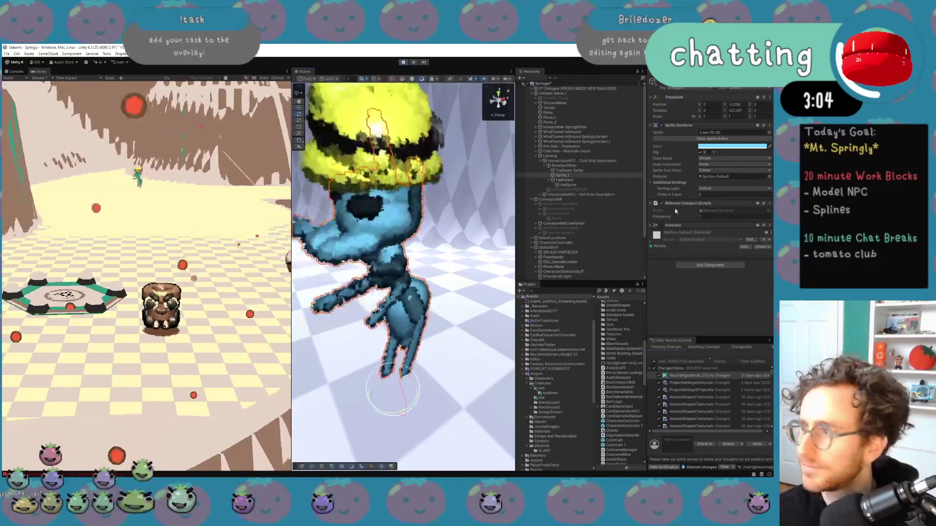
click(596, 166)
click(595, 161)
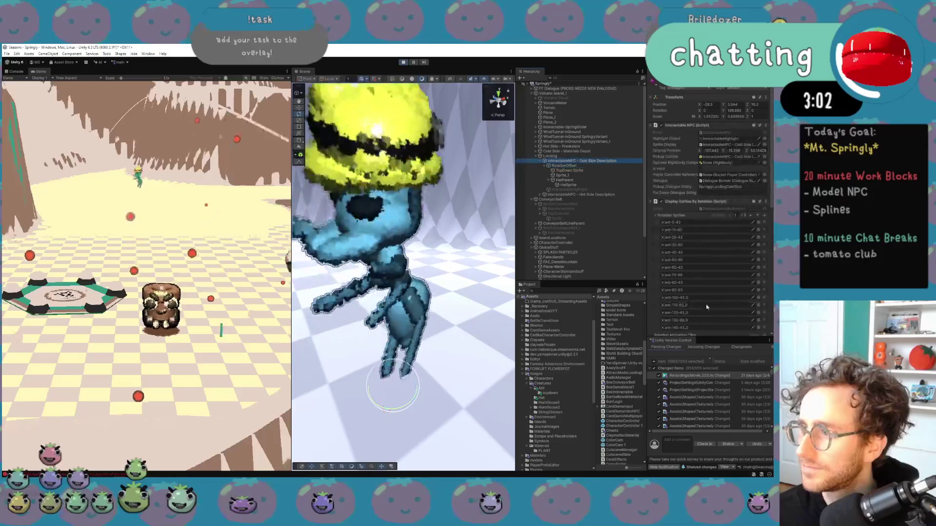
scroll(729, 292, down, 5)
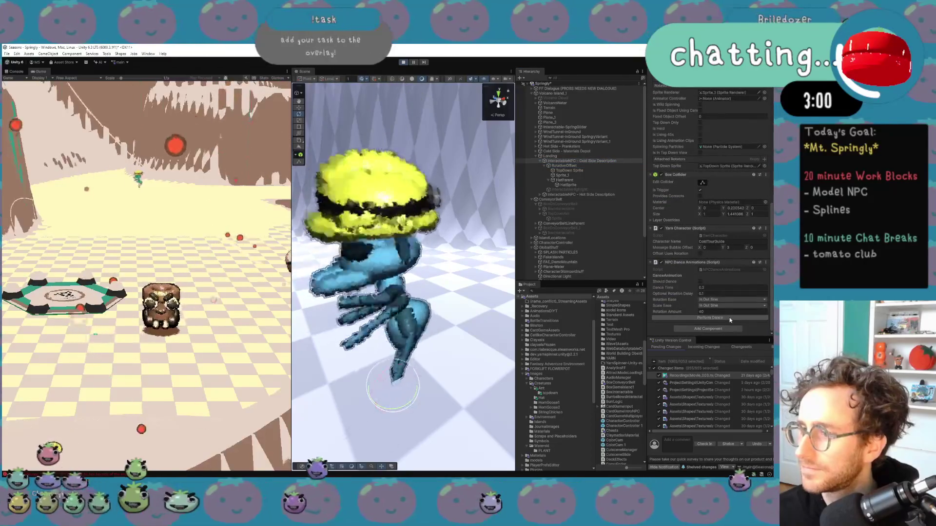
click(729, 318)
click(726, 312)
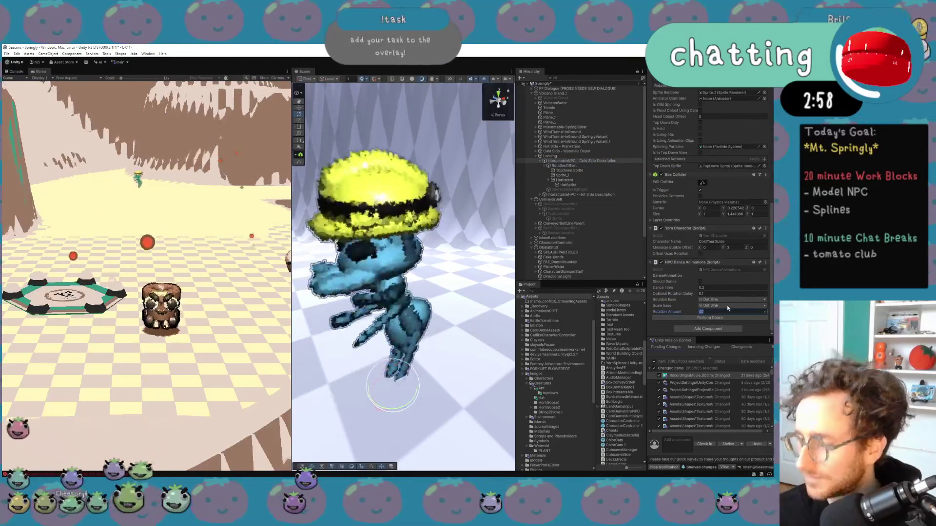
text(80)
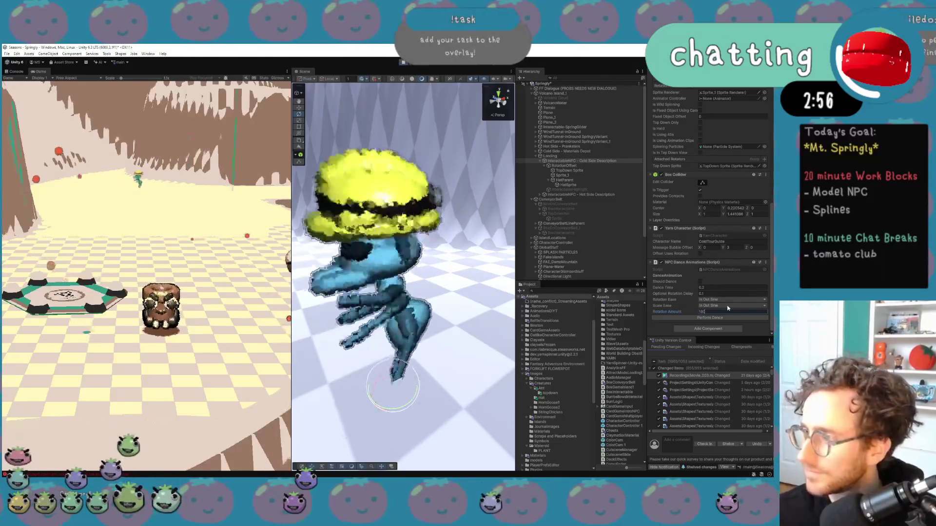
click(732, 318)
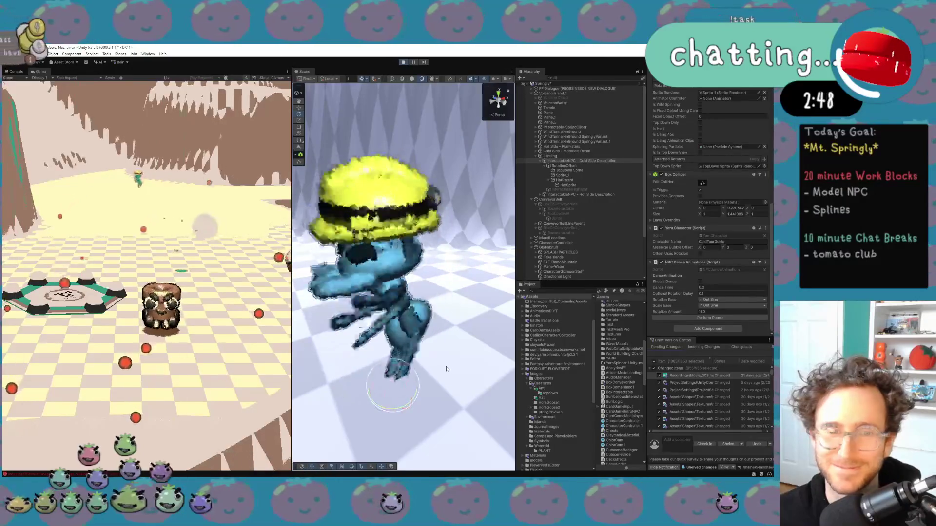
Set Dance Time to 0.8, replay the dance twice, and stop the game
click(724, 288)
text(1)
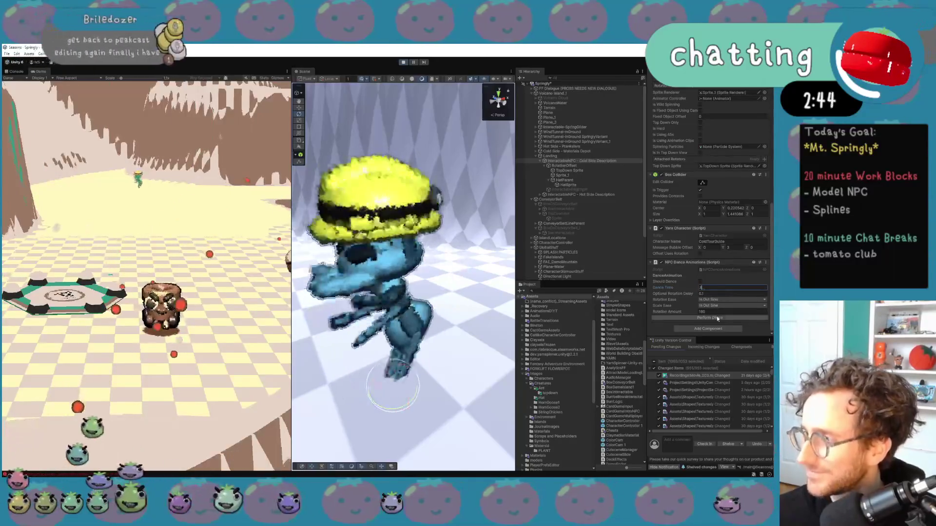
click(718, 317)
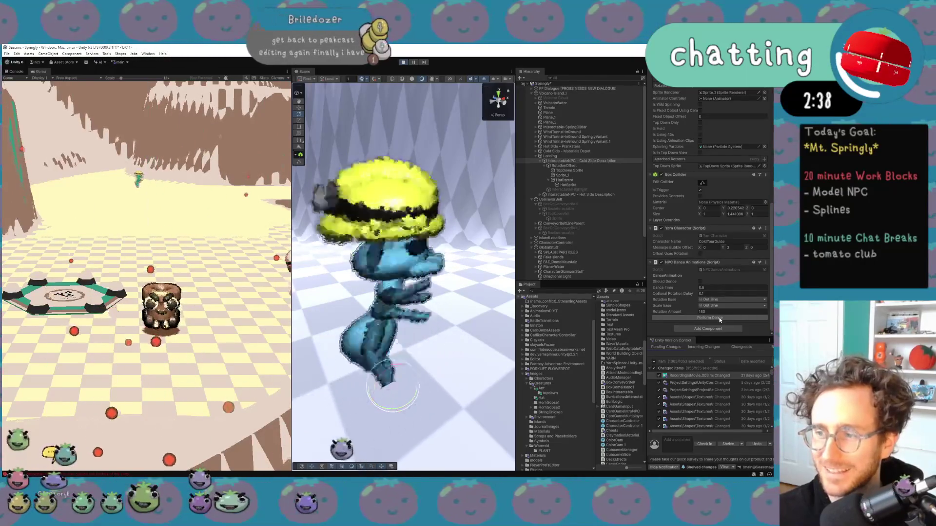
click(719, 318)
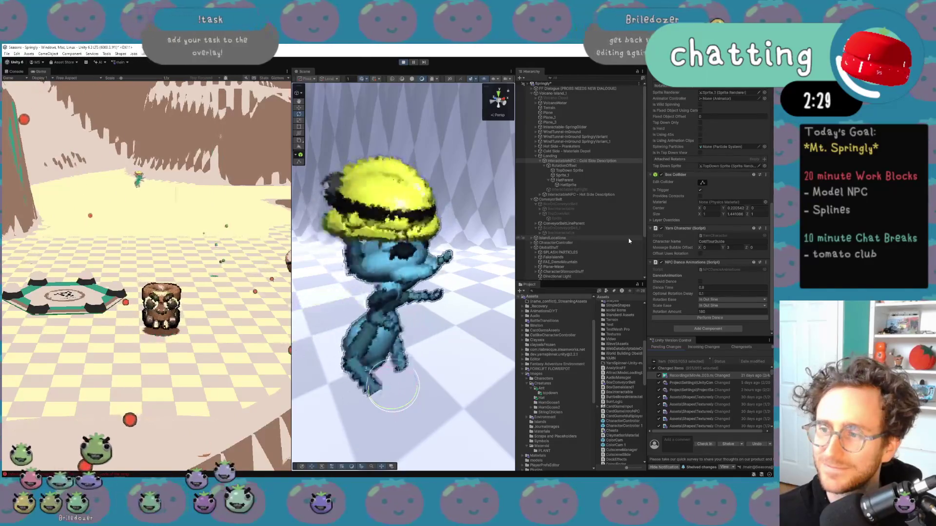
key(ctrl+p)
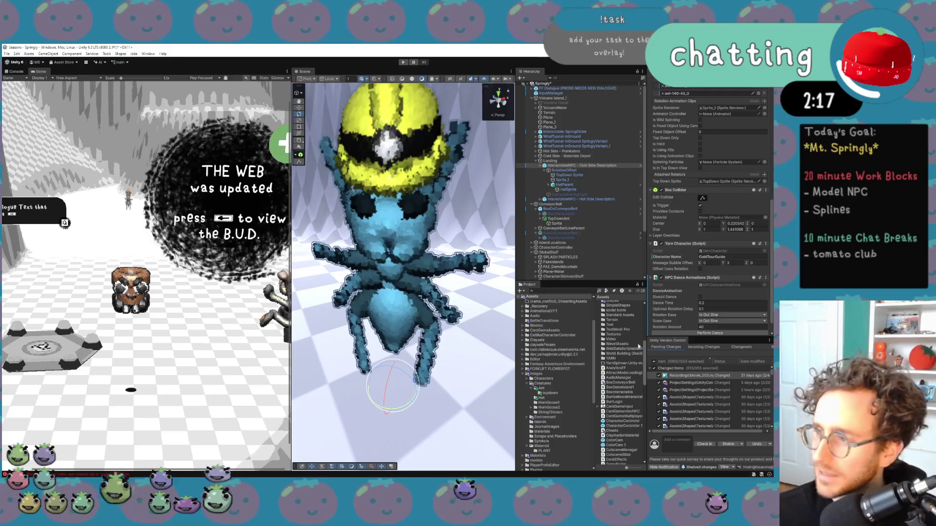
Locate the ant sprite's source asset and set ant-0-43 and ant-110-60 to Single sprite mode
click(583, 174)
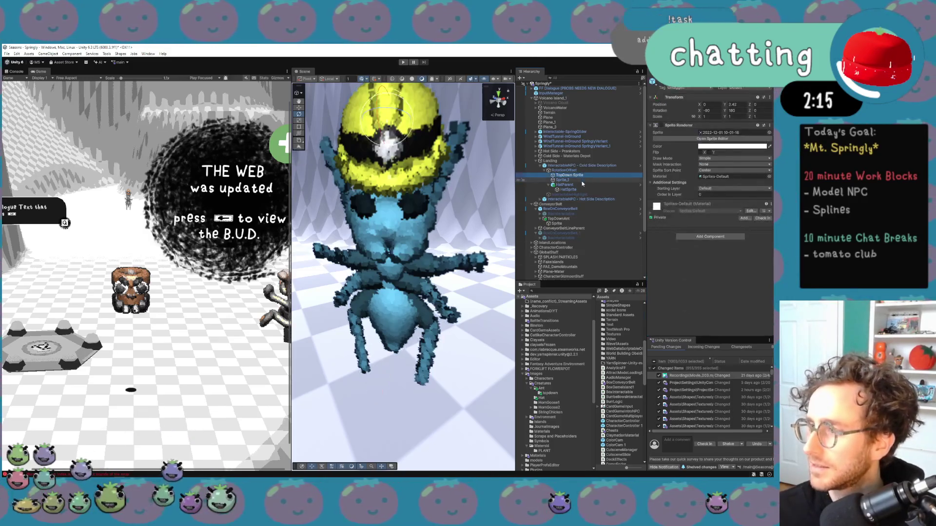
click(580, 179)
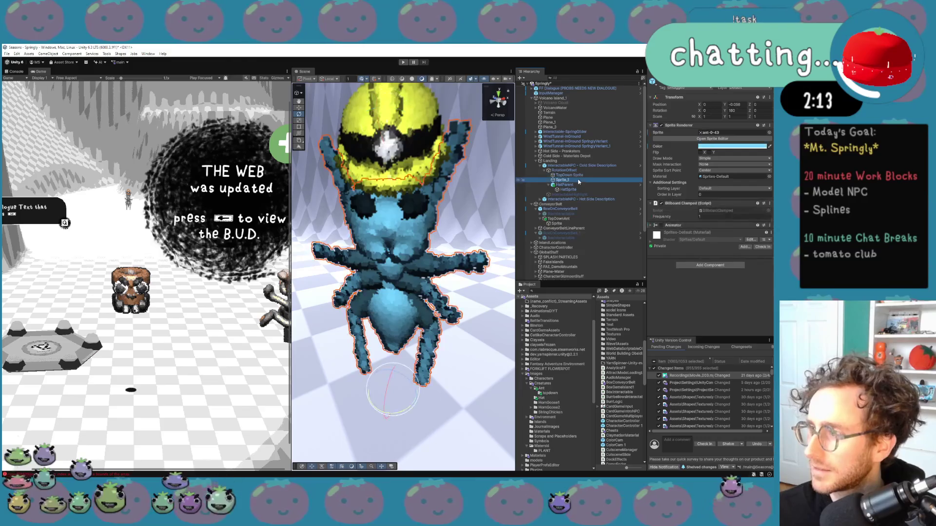
click(733, 133)
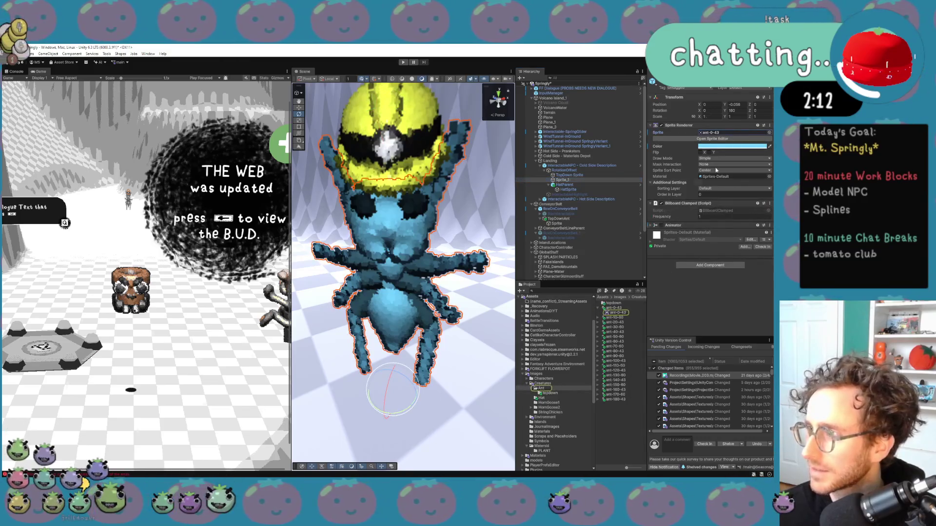
click(615, 309)
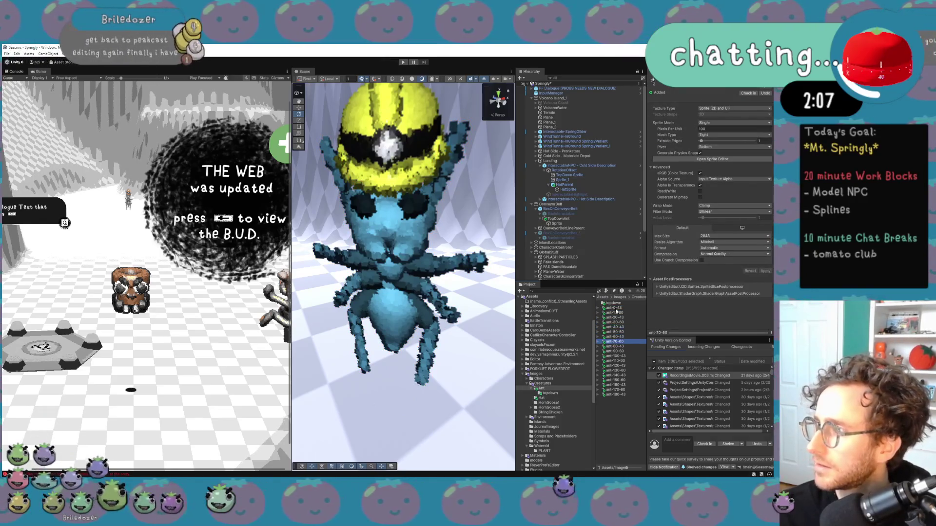
key(Down)
key(Down)
key(Down)
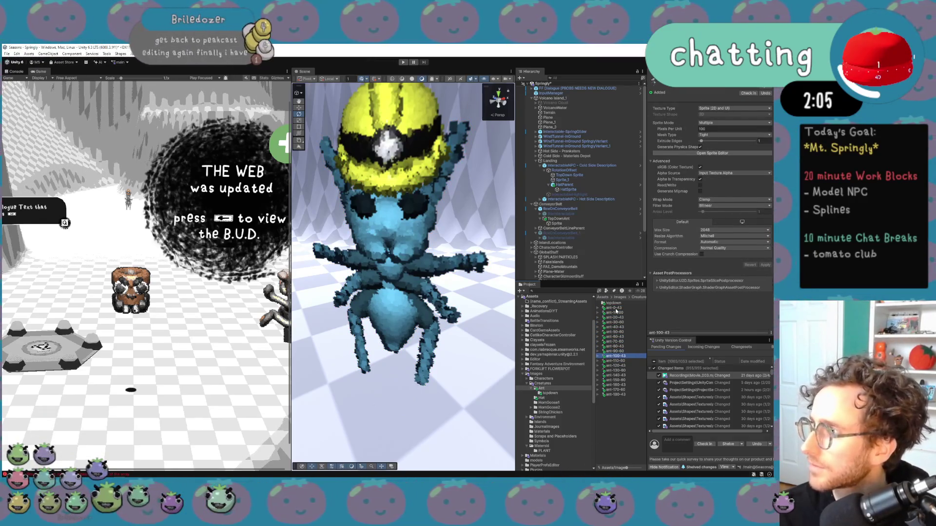
key(shift+Down)
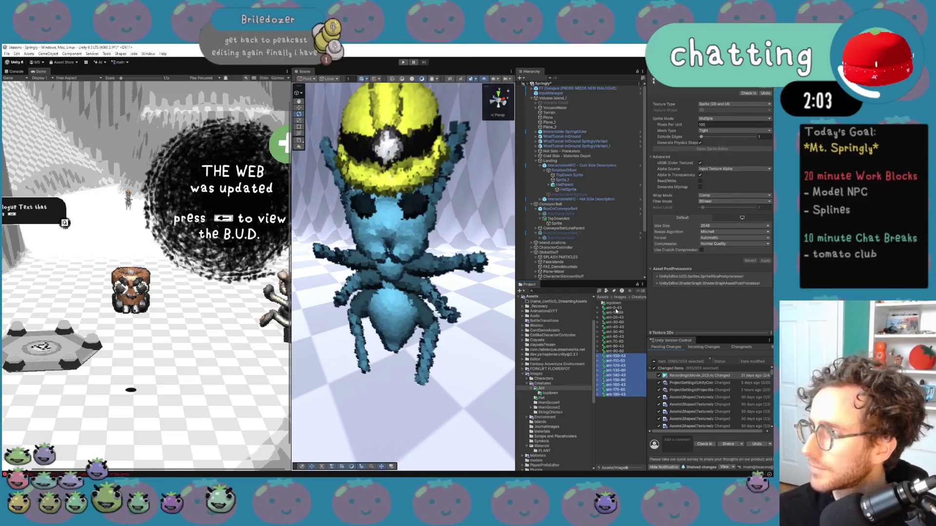
click(713, 125)
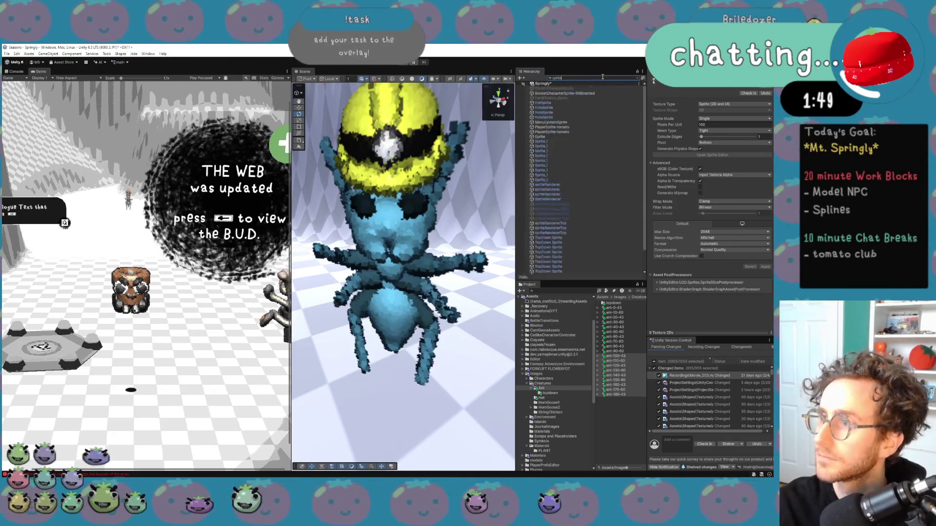
Filter the hierarchy by 'npc', then clear every InteractableNPC's Rotation Sprites and refill it with ant-0-43 through ant-180-43
text(npc)
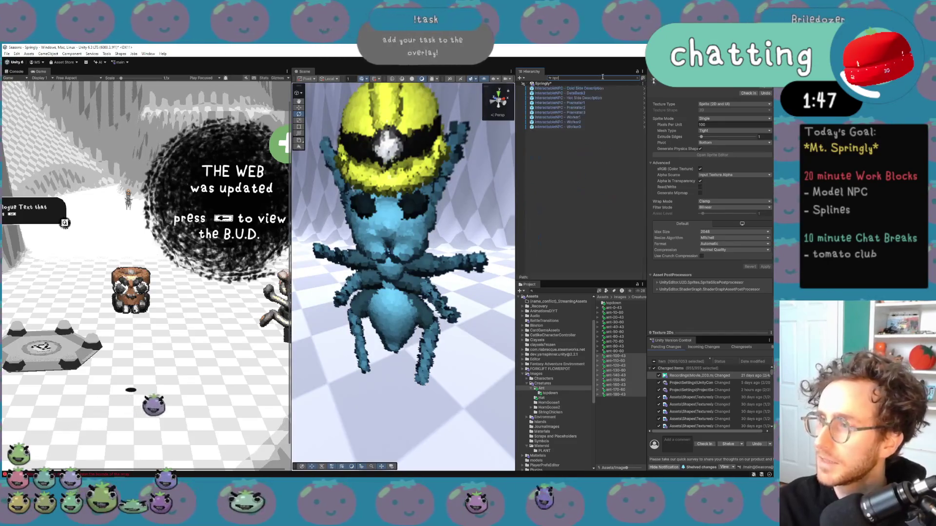
click(600, 88)
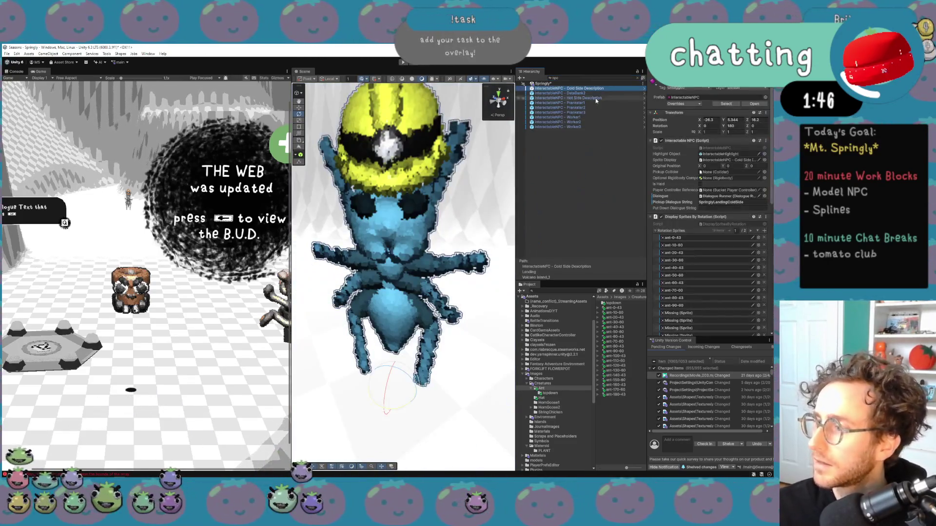
shift+click(587, 127)
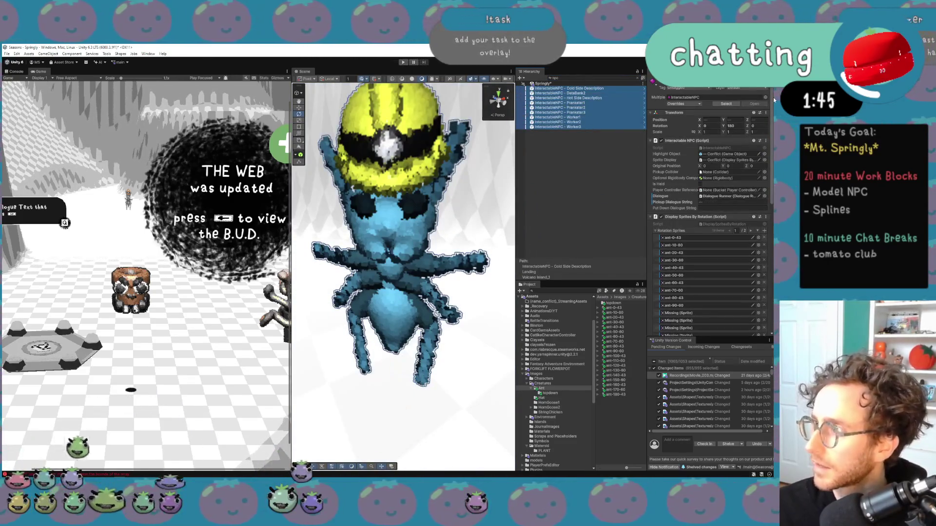
right_click(688, 230)
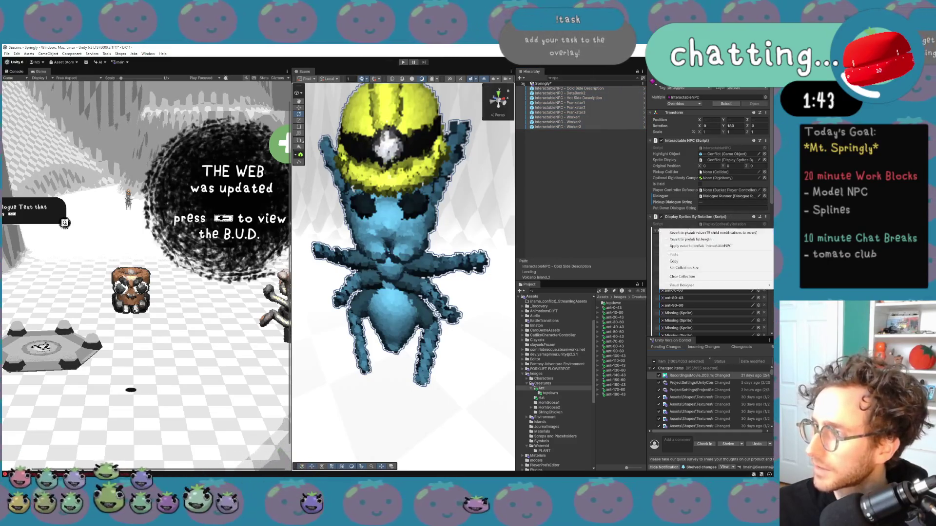
click(701, 277)
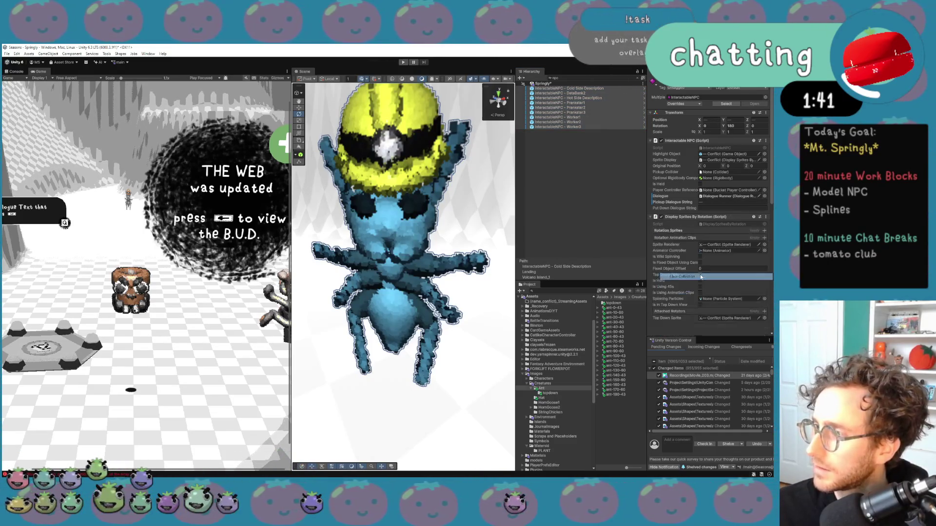
shift+click(612, 395)
drag(627, 320, 664, 268)
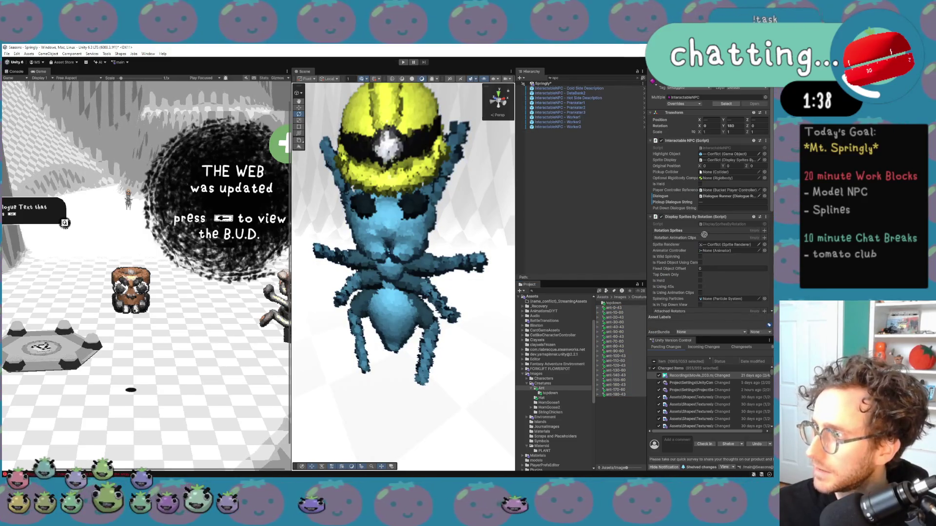
drag(704, 234, 706, 238)
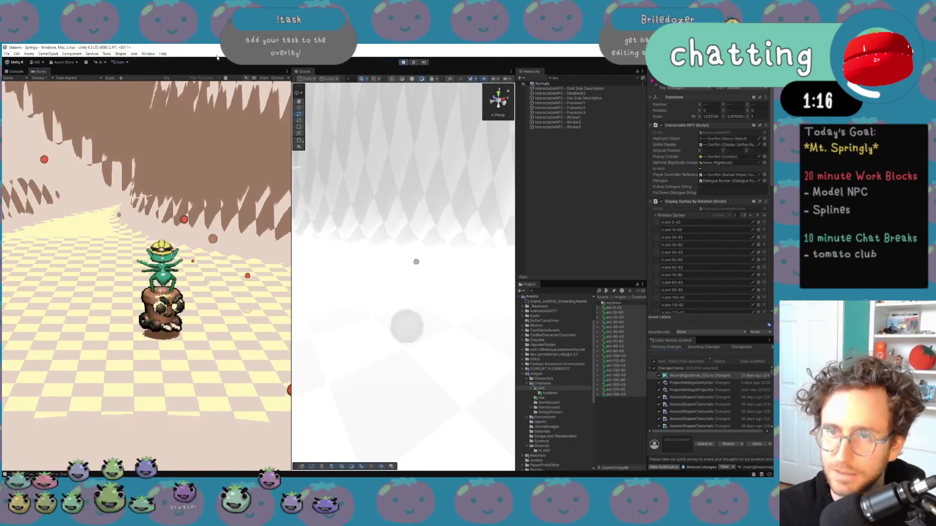
drag(121, 78, 149, 79)
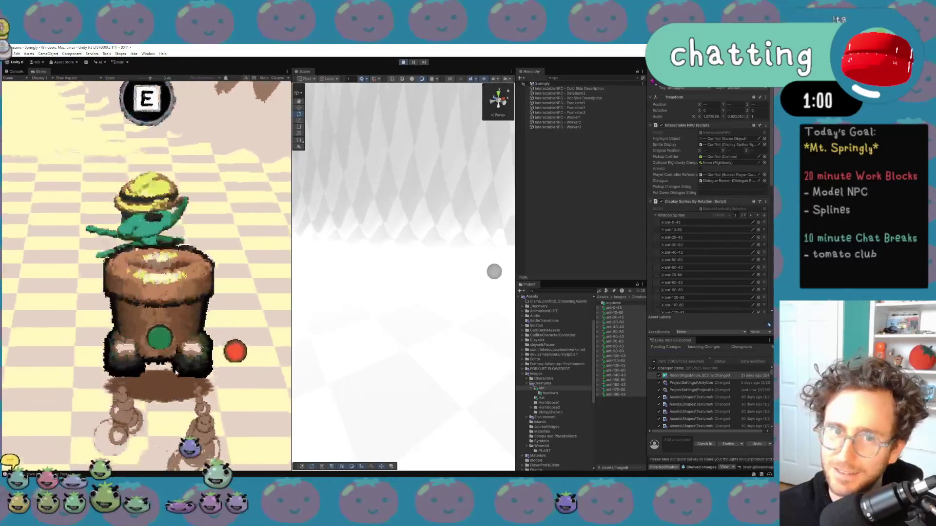
key(e)
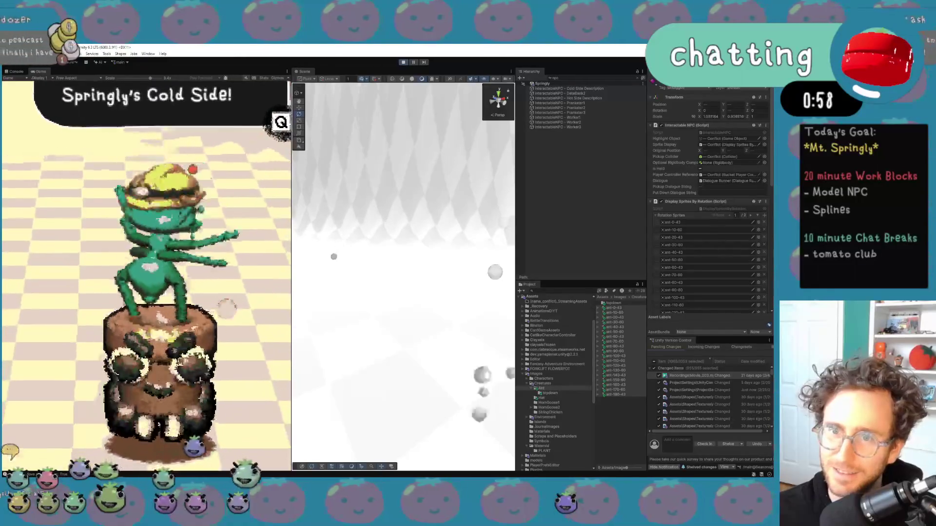
key(e)
key(e)
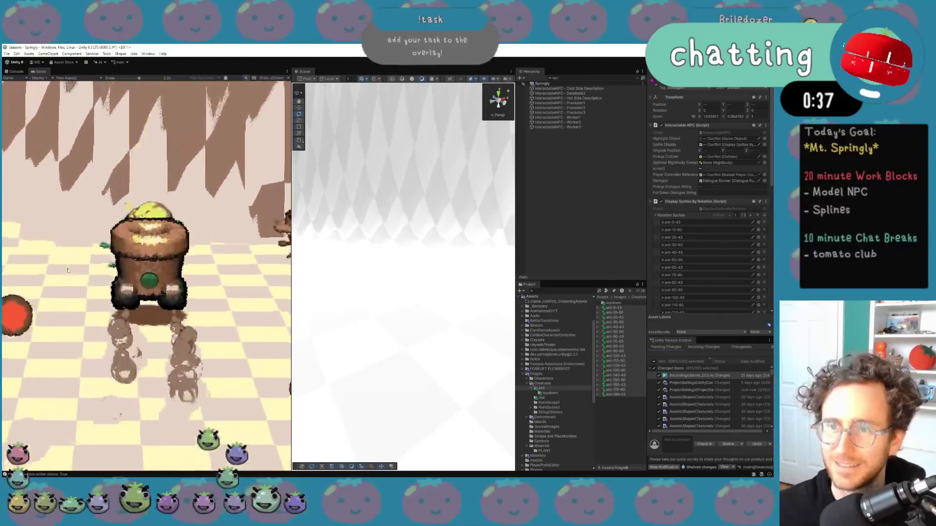
key(e)
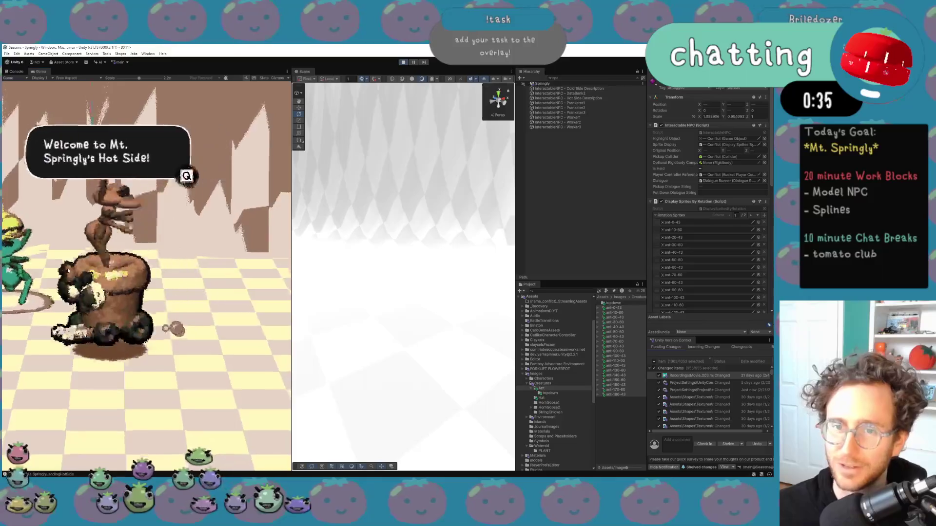
key(q)
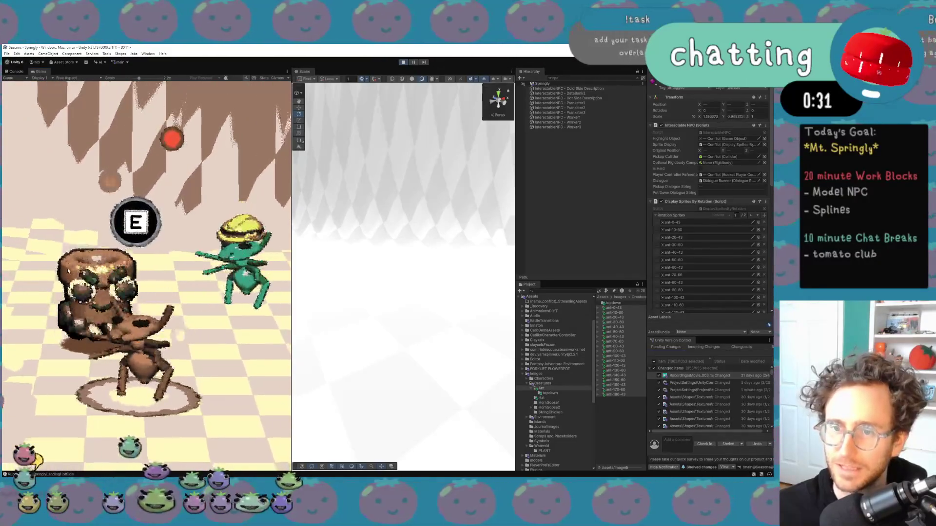
key(e)
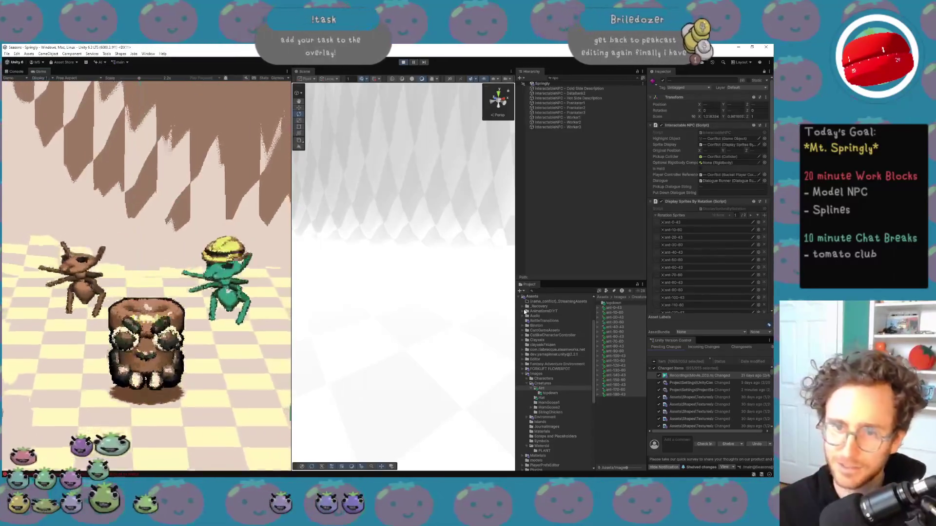
Talk to the green ant NPC, dismiss its welcome dialogue, and walk the pot character around it
key(e)
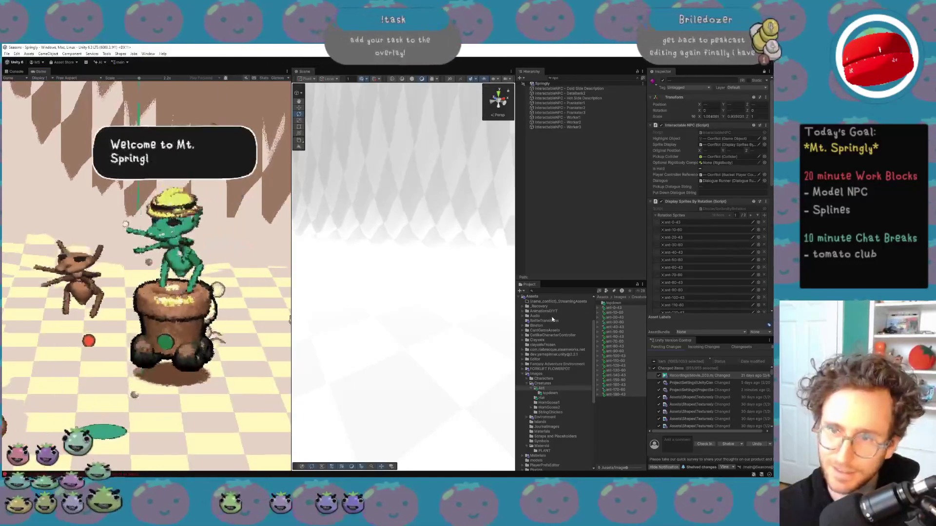
key(e)
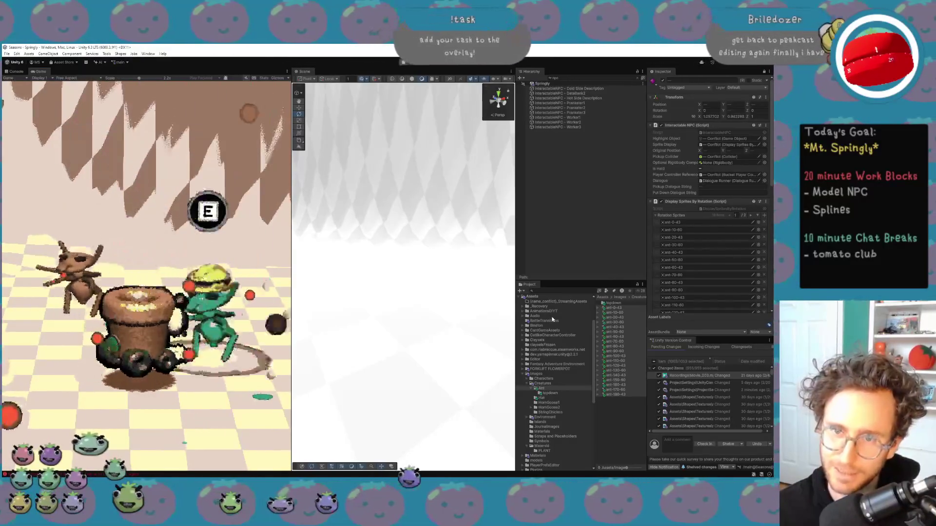
key(a)
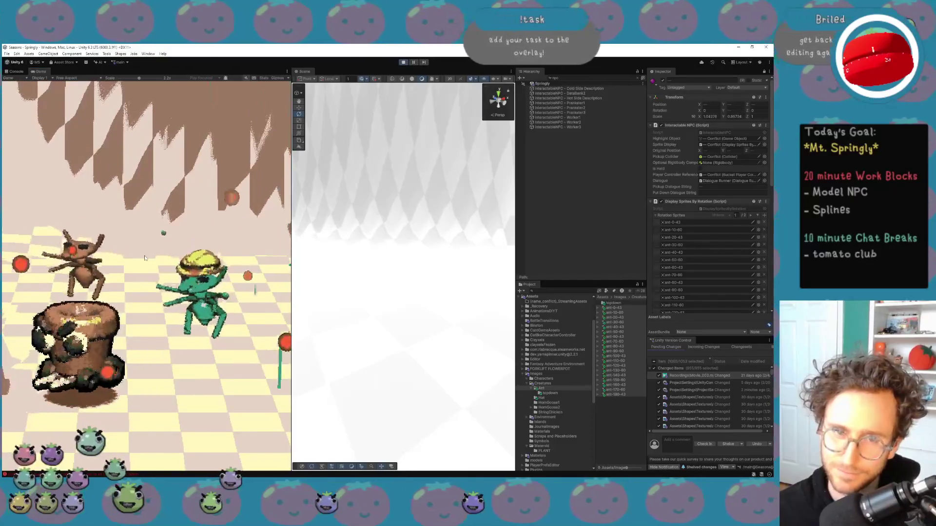
key(d)
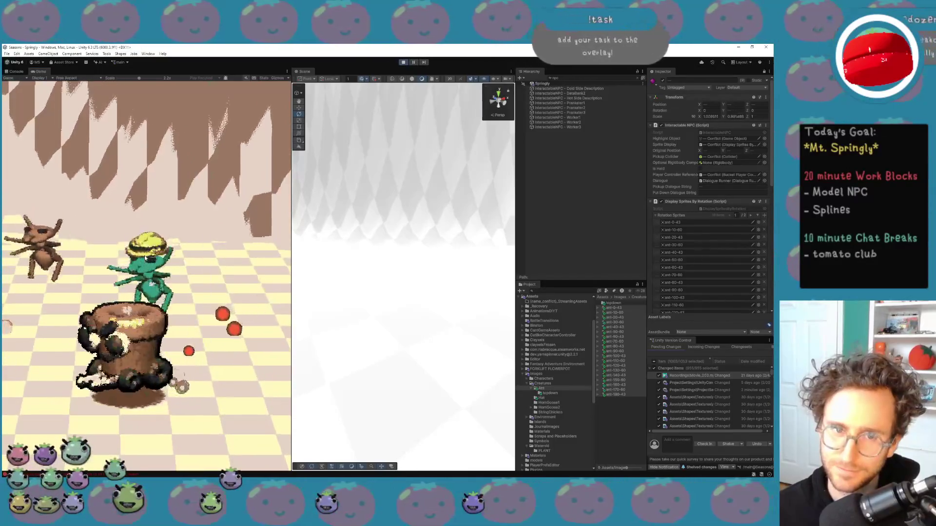
key(d)
key(a)
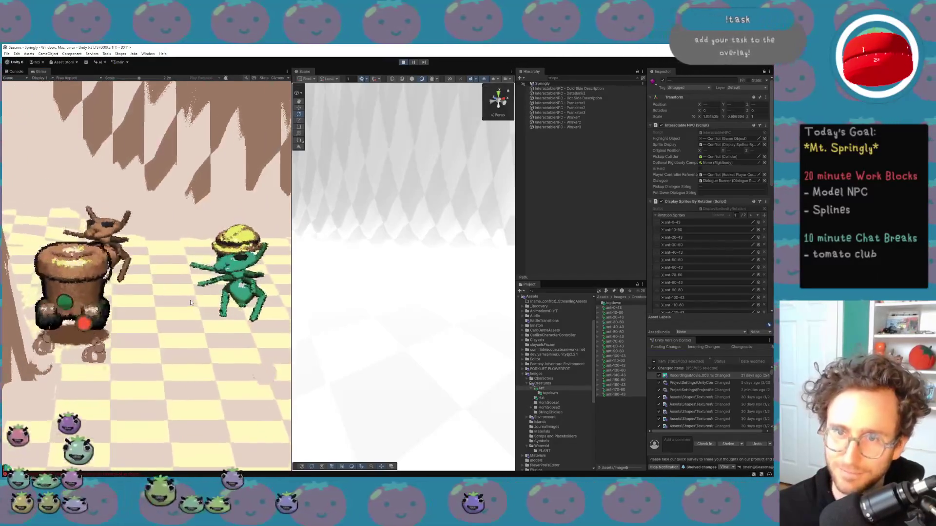
key(d)
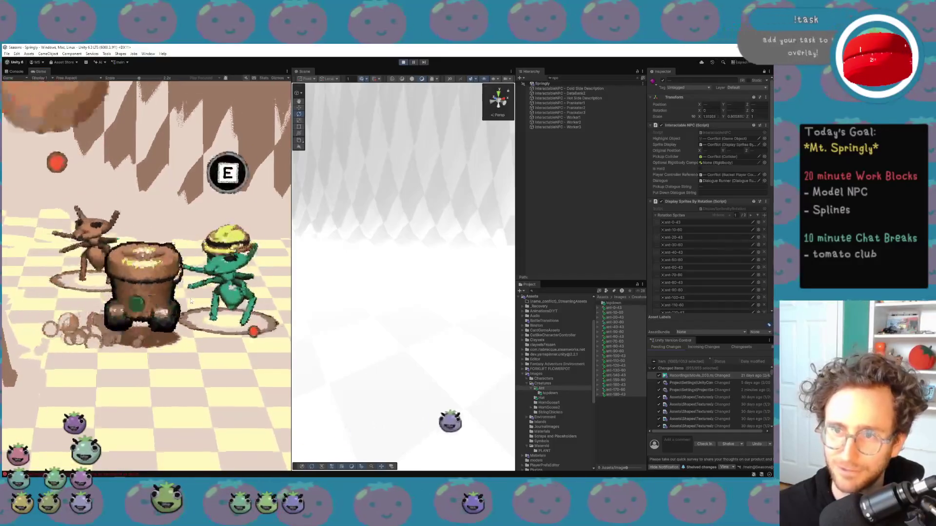
key(a)
key(d)
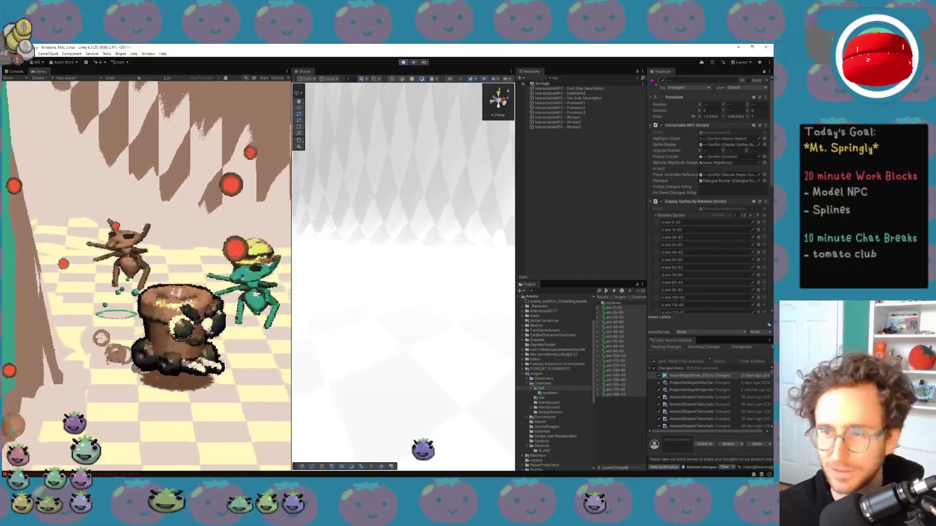
key(s)
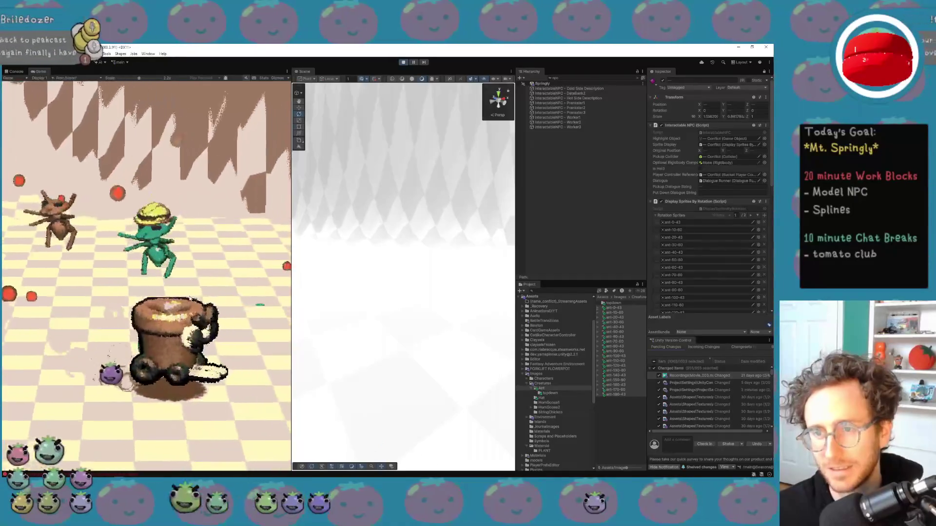
key(a)
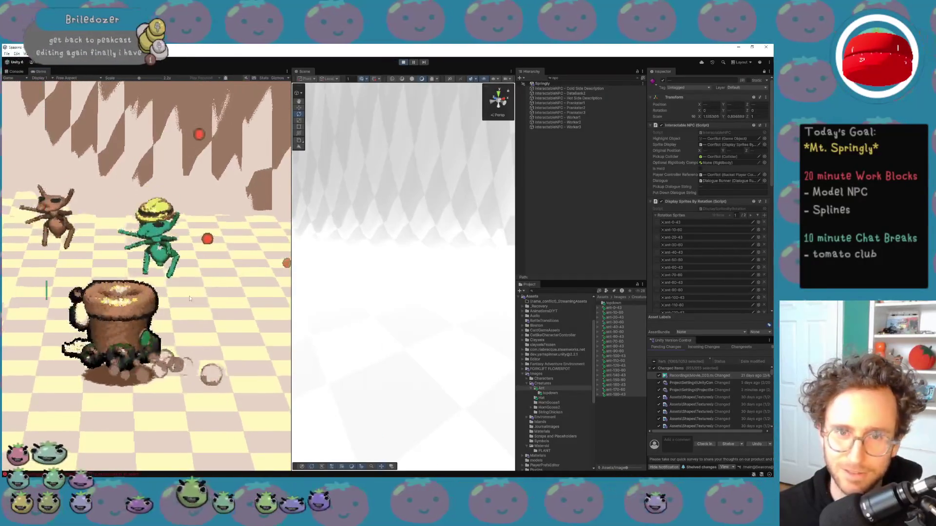
key(d)
key(w)
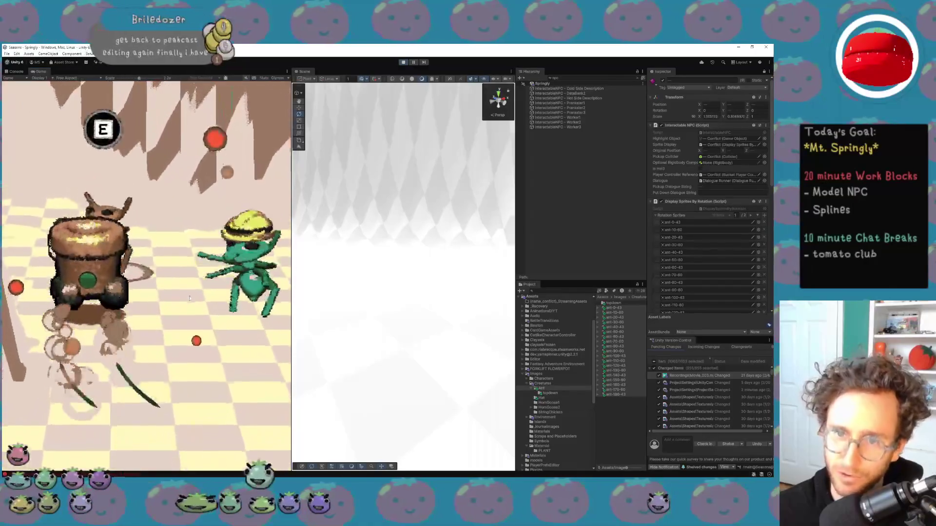
key(s)
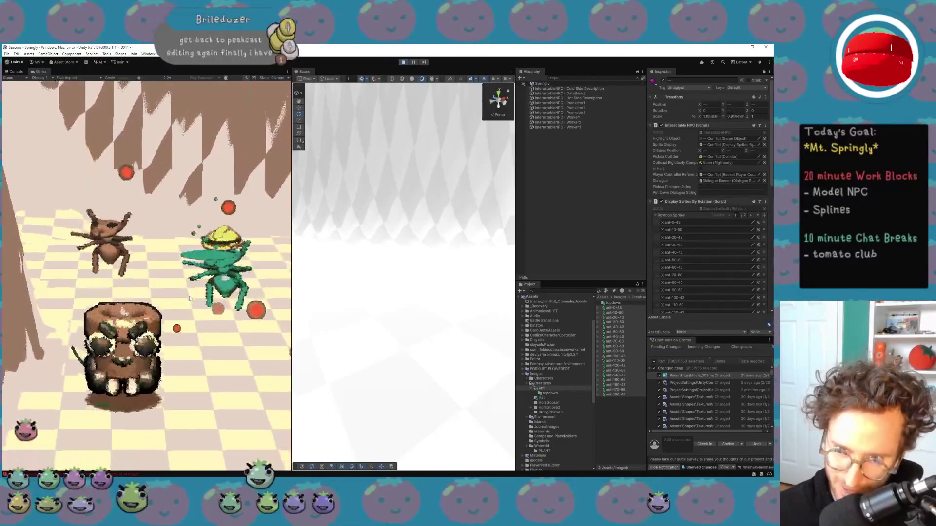
key(w)
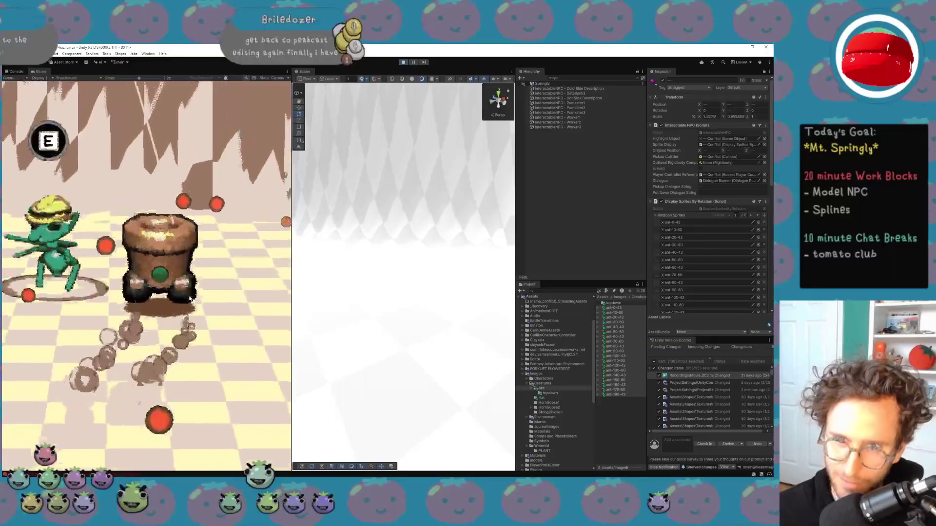
key(a)
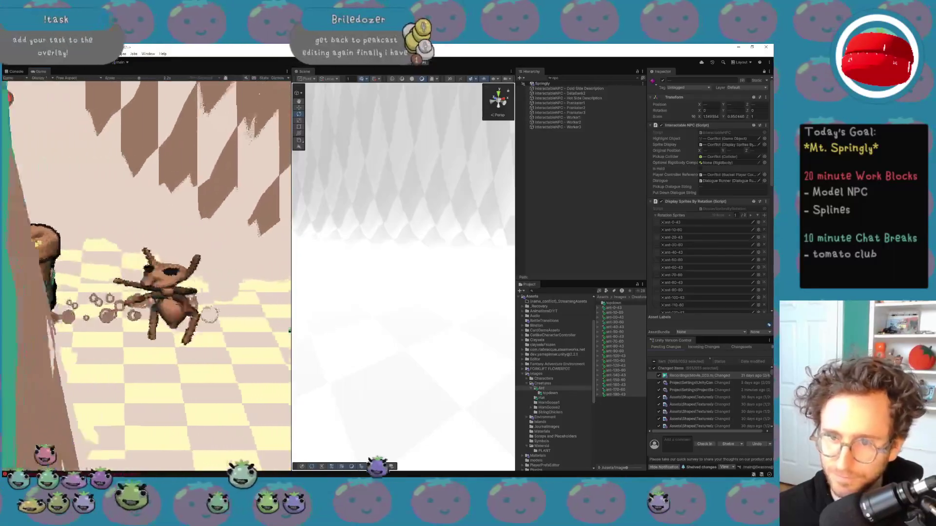
key(d)
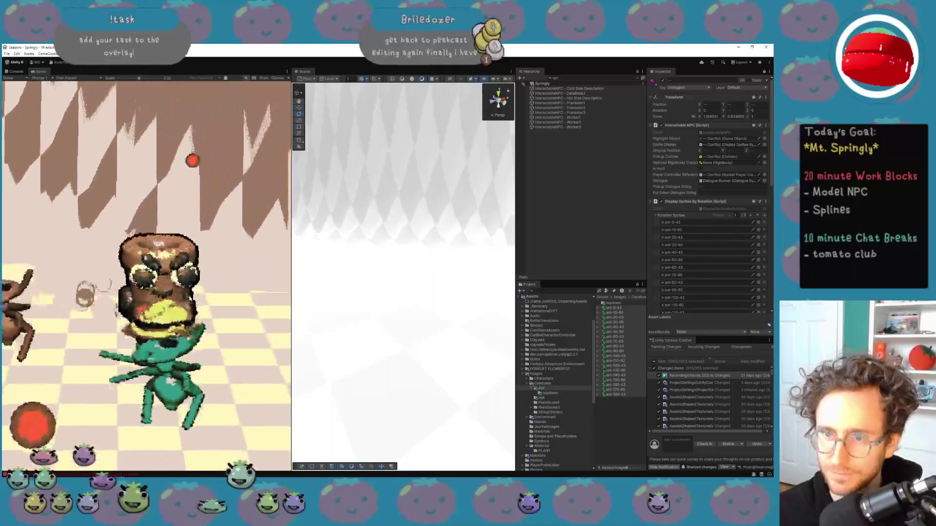
Pick up and drop the green ant, zoom the Game view to 2.8x and back, then reach the hexagonal pad
key(e)
key(s)
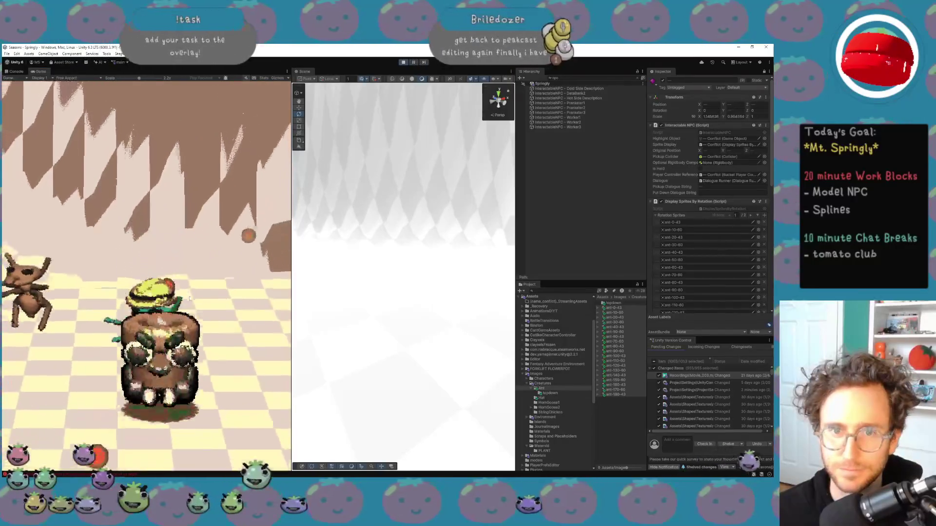
key(e)
key(a)
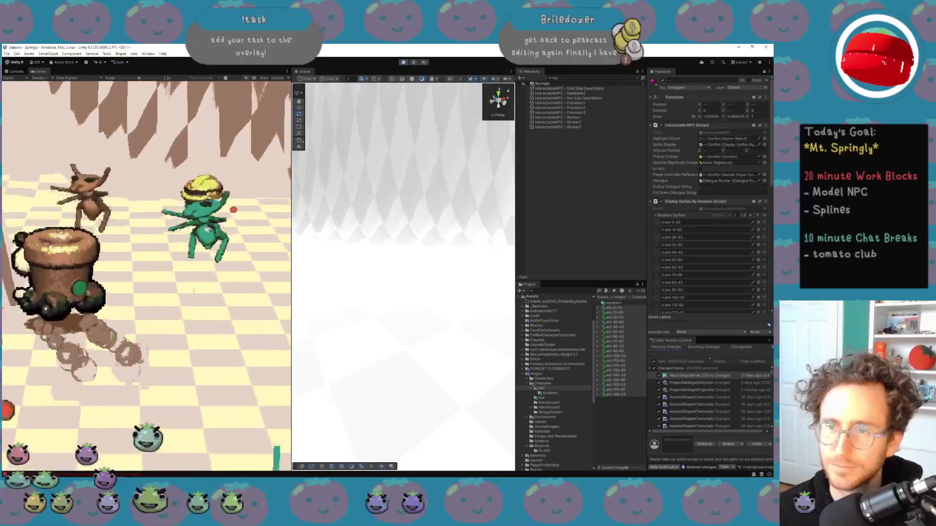
key(w)
drag(118, 78, 138, 78)
key(s)
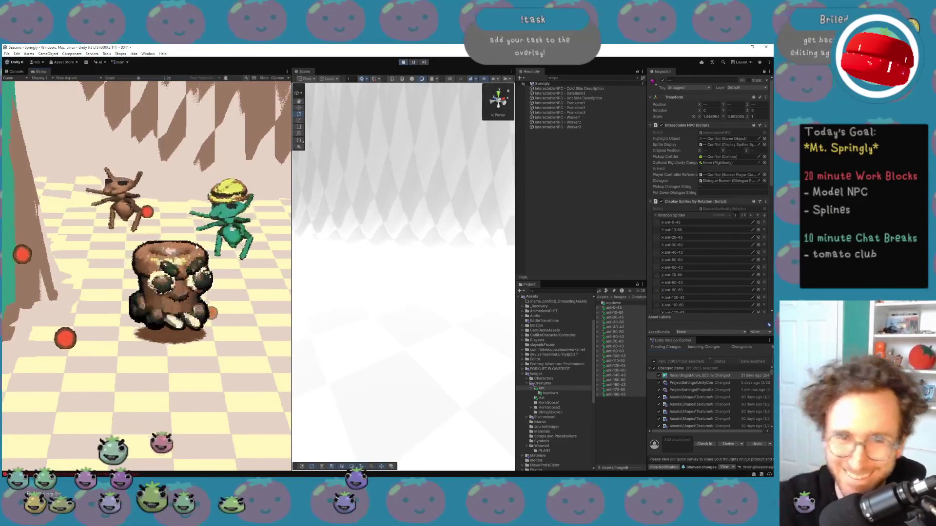
key(d)
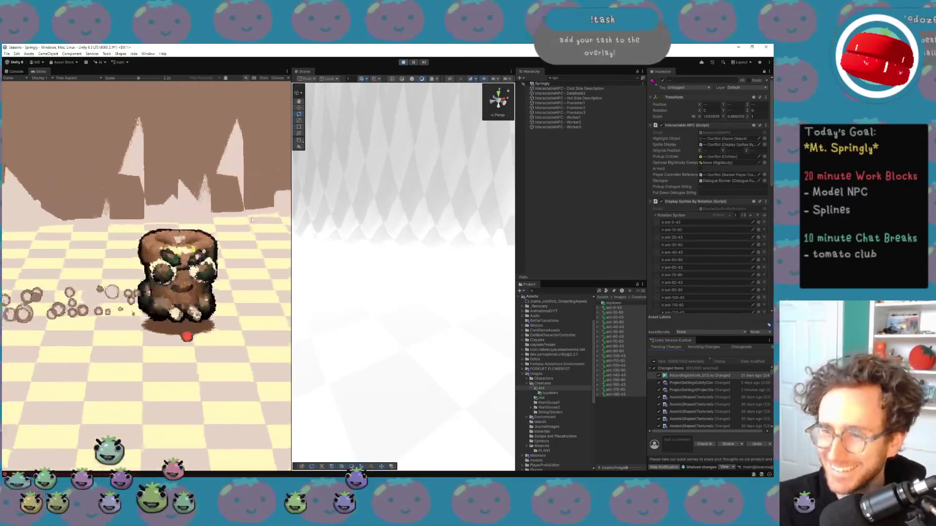
drag(138, 78, 118, 78)
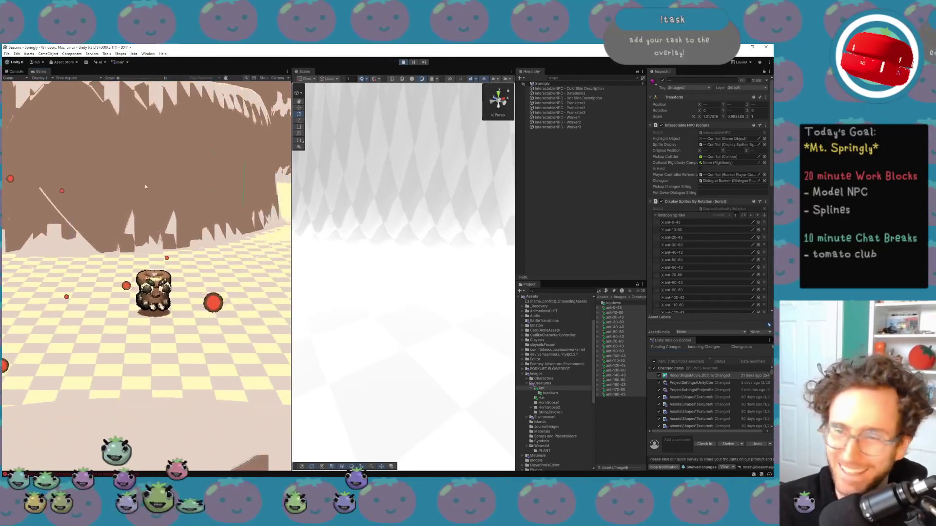
key(d)
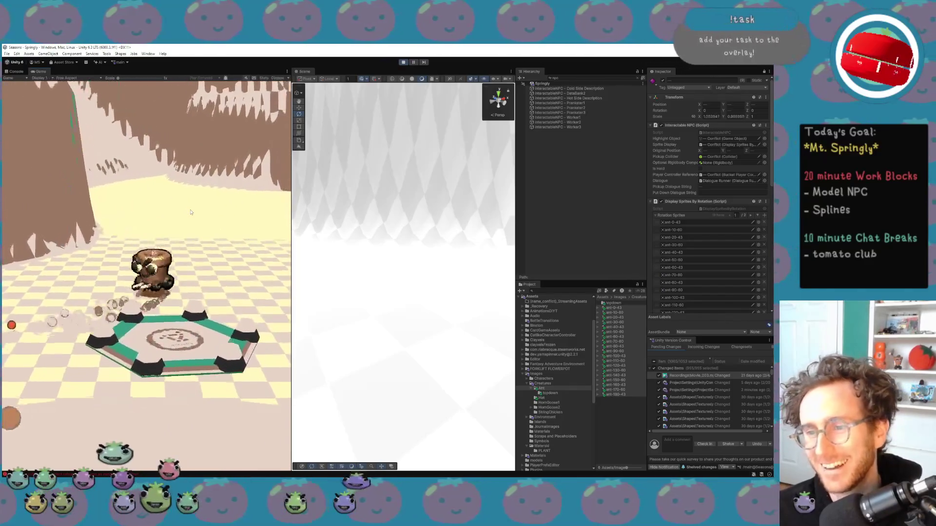
key(s)
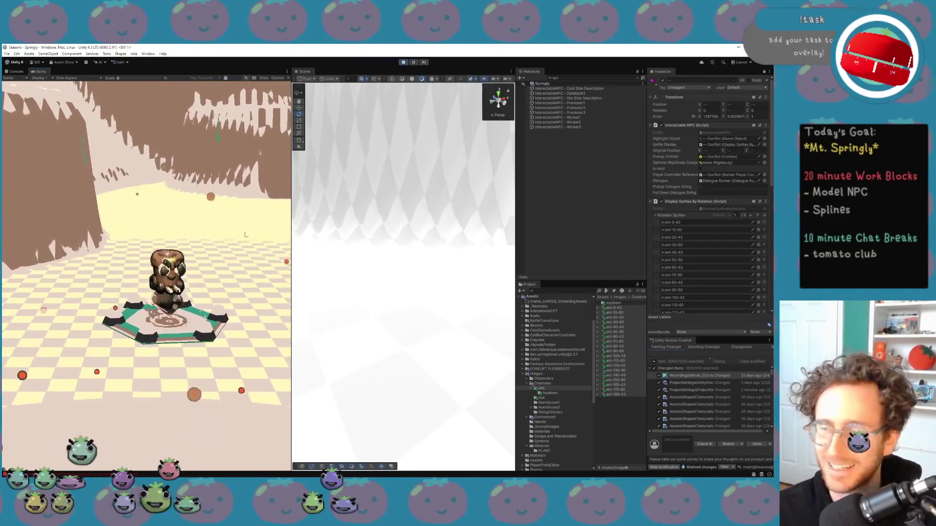
Clear the Hierarchy search filter, attempt to save the scene, and stop play mode
click(641, 80)
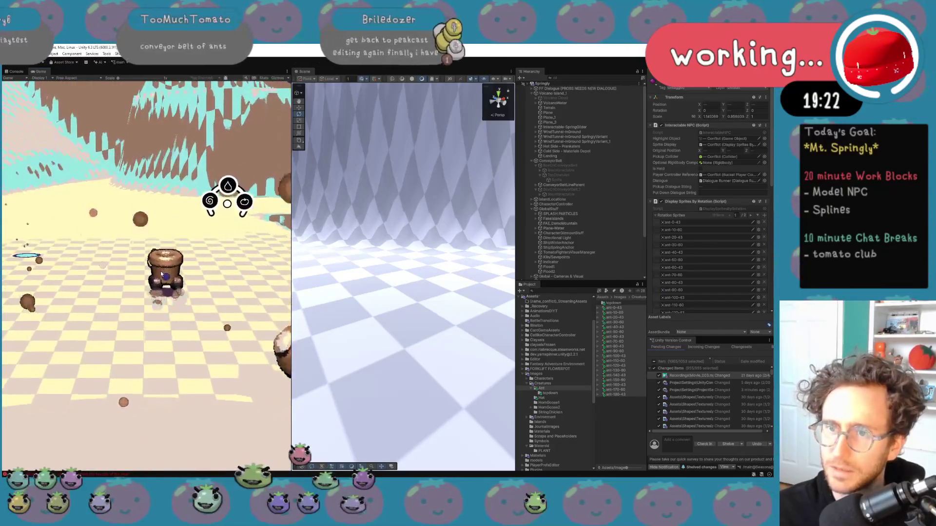
key(ctrl+s)
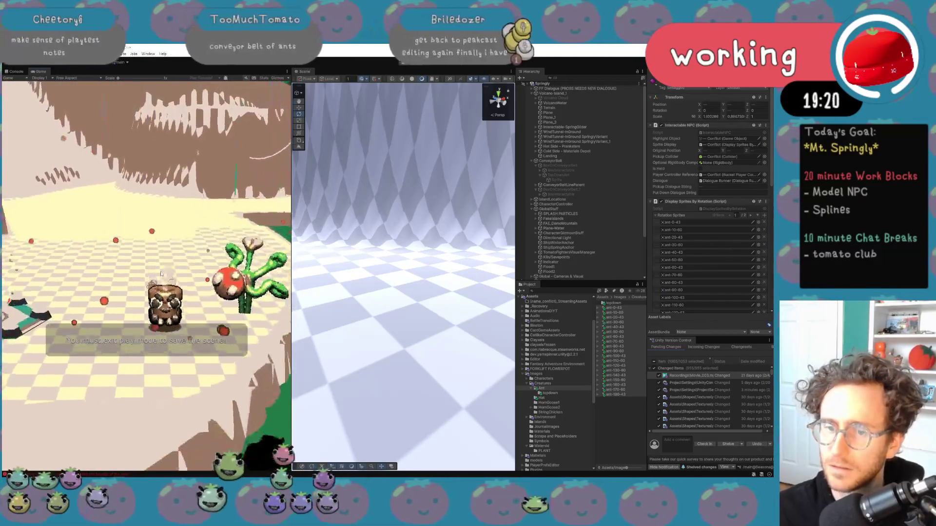
click(406, 61)
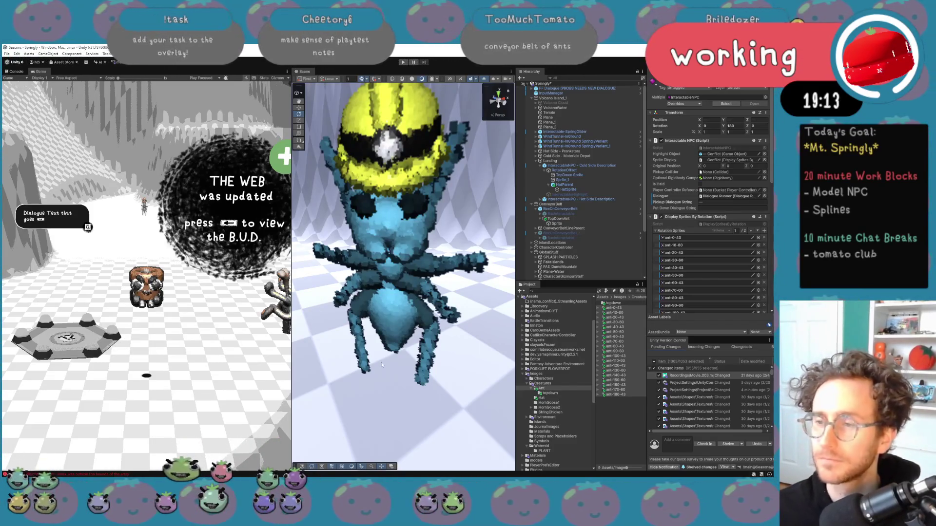
Orbit and zoom the Scene view to frame the ant beside the wall
drag(329, 285, 401, 264)
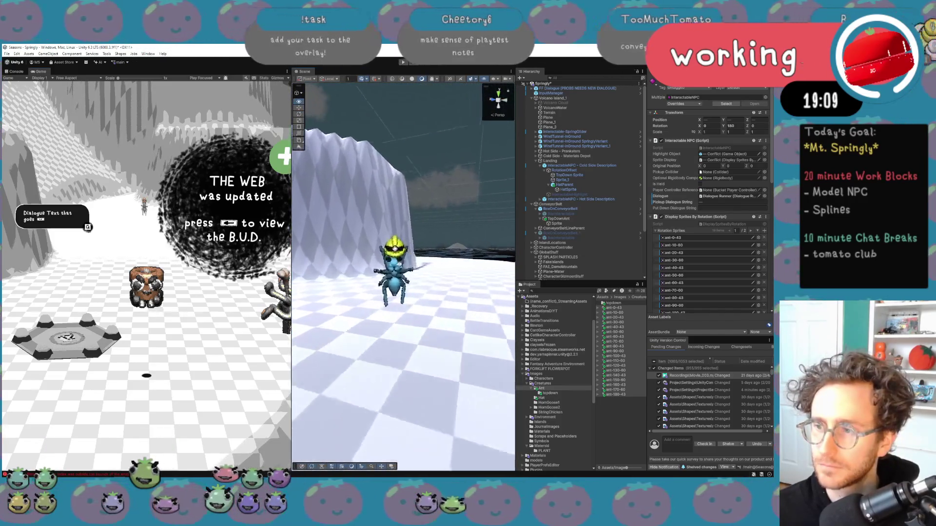
scroll(399, 263, up, 5)
mouse_move(372, 253)
mouse_down()
mouse_move(331, 253)
mouse_move(411, 245)
mouse_up()
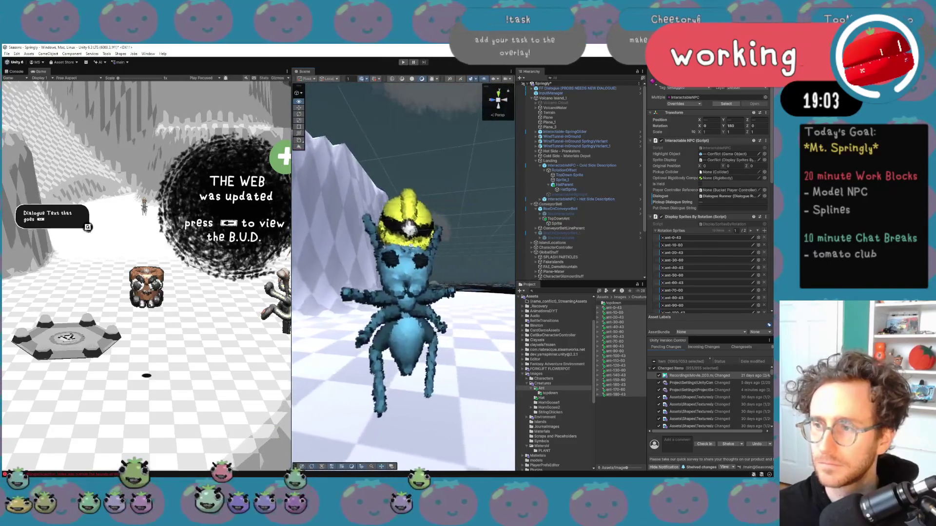
scroll(411, 245, up, 10)
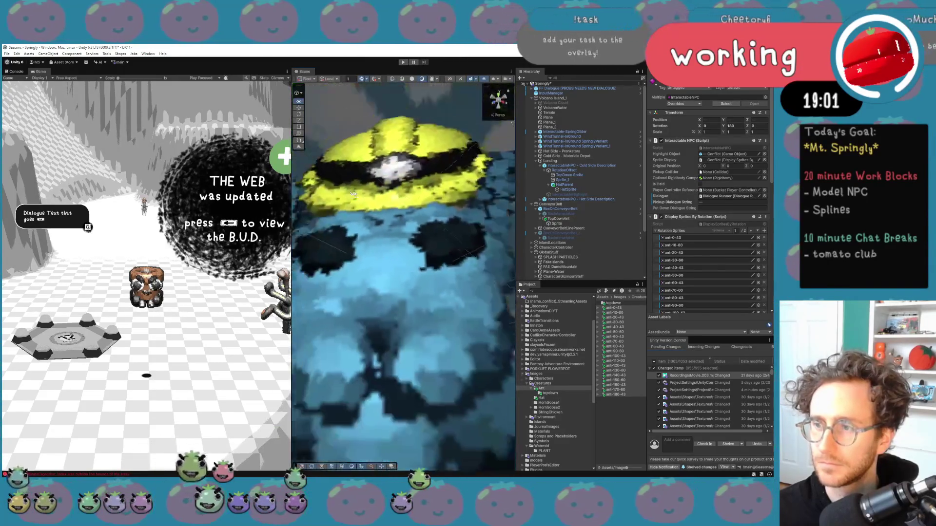
scroll(353, 194, down, 6)
scroll(367, 236, up, 6)
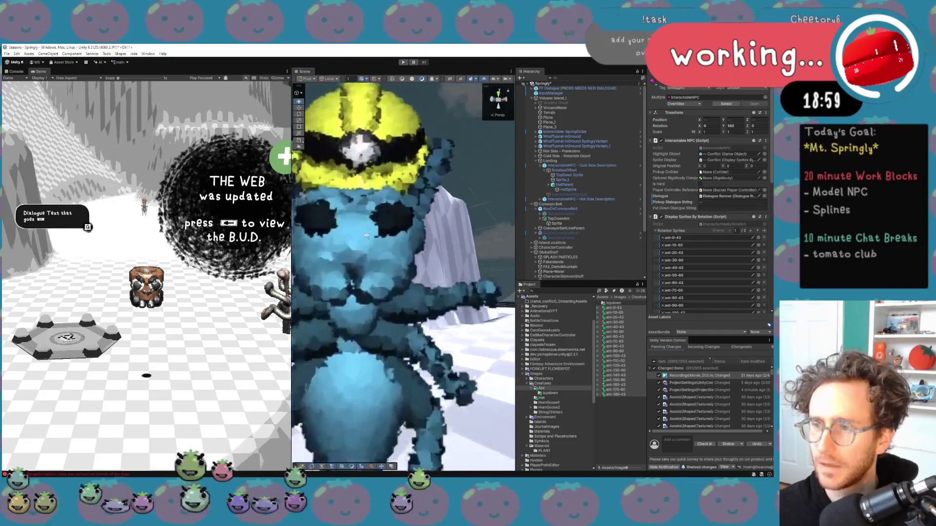
scroll(367, 236, up, 5)
scroll(356, 224, down, 4)
scroll(347, 212, up, 2)
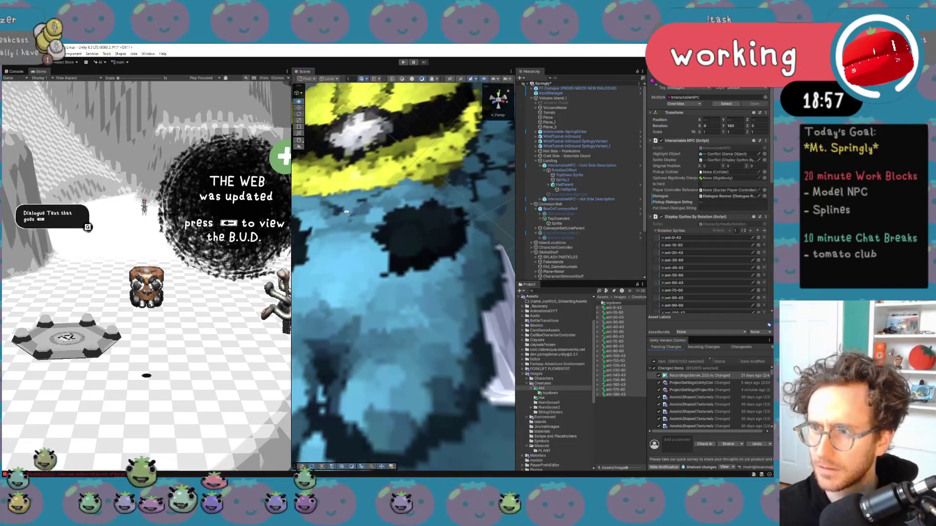
scroll(346, 212, down, 5)
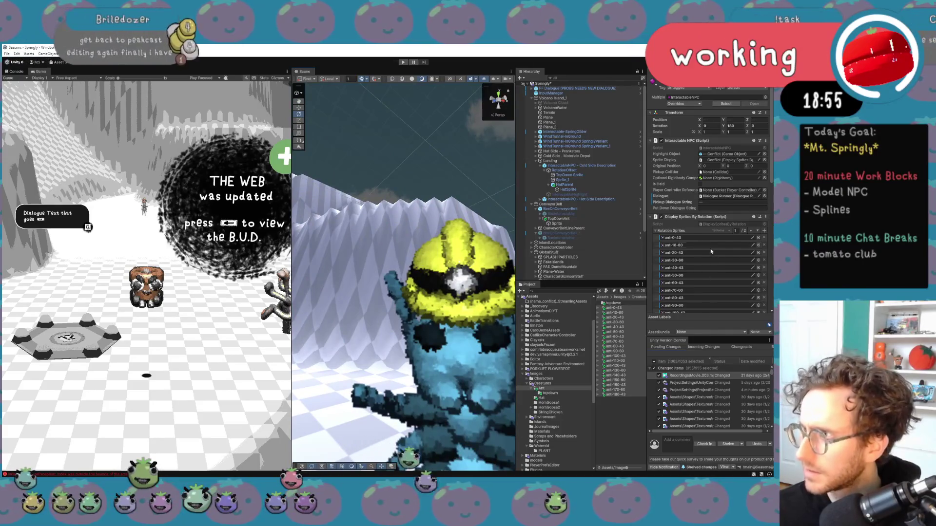
Select the ant sprite frames ant-0-43 through ant-180-43 in the Project window
click(615, 317)
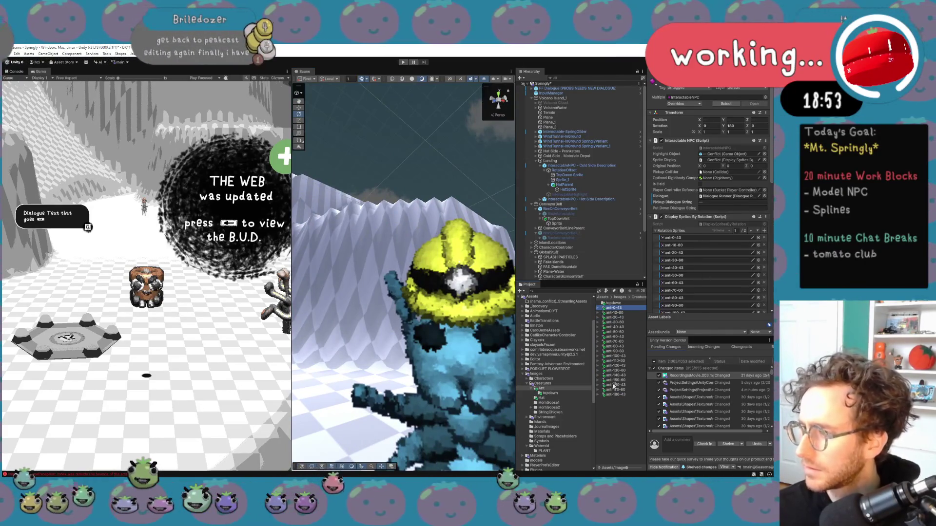
right_click(614, 396)
click(614, 336)
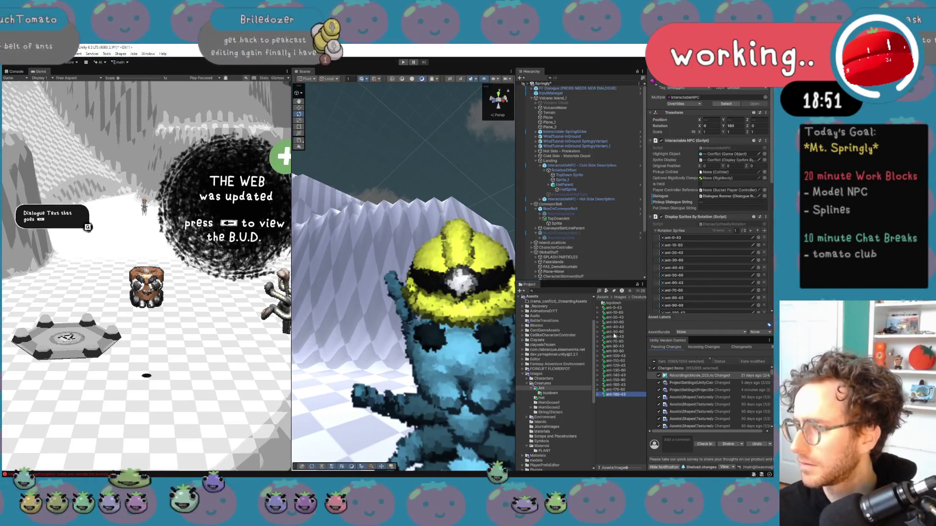
shift+click(616, 308)
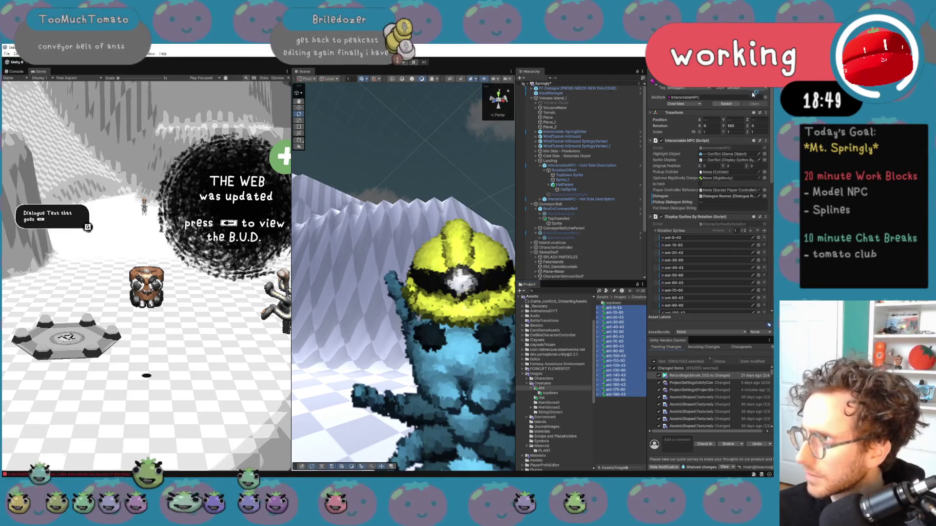
click(753, 120)
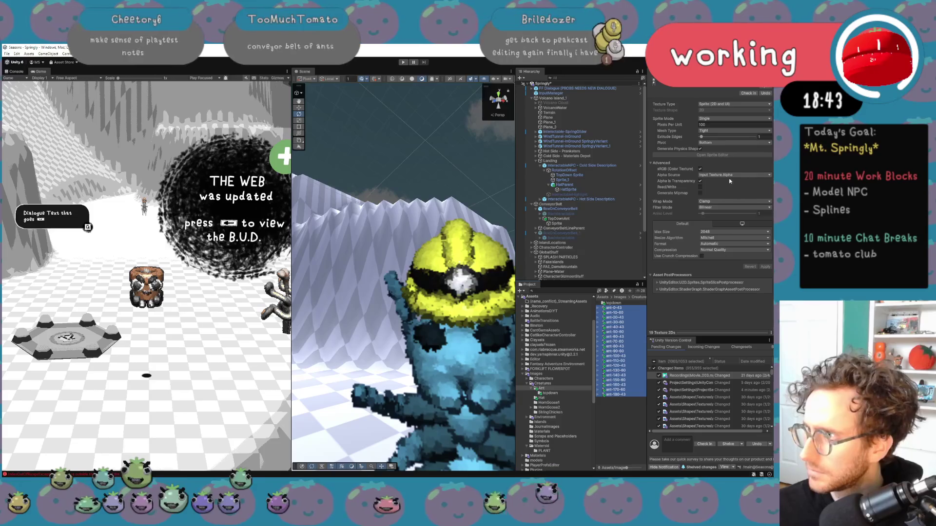
Set the ant textures' Filter Mode to Point (no filter) and start play mode
click(726, 216)
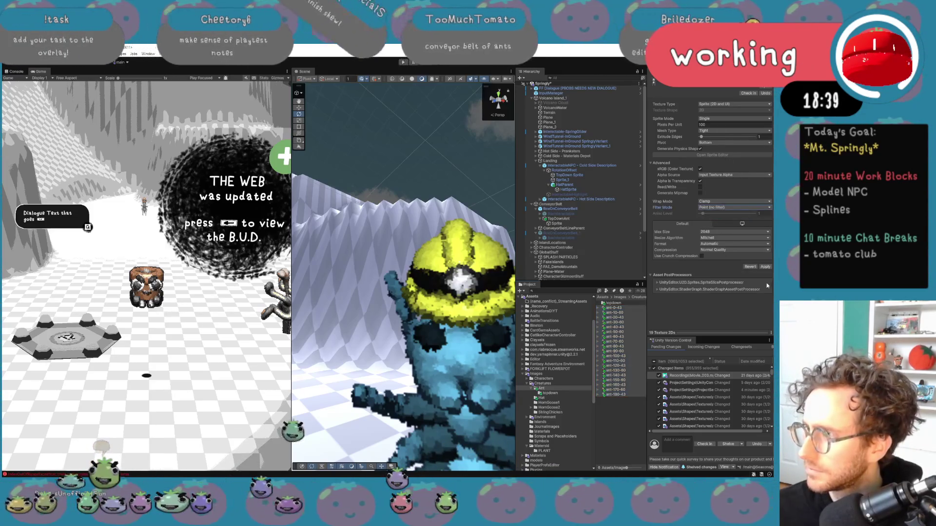
drag(461, 340, 474, 364)
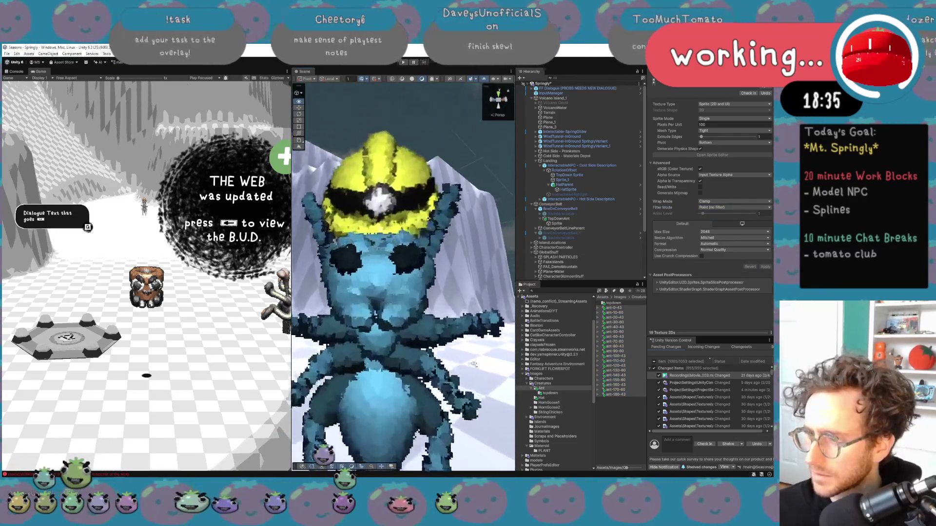
scroll(473, 364, down, 3)
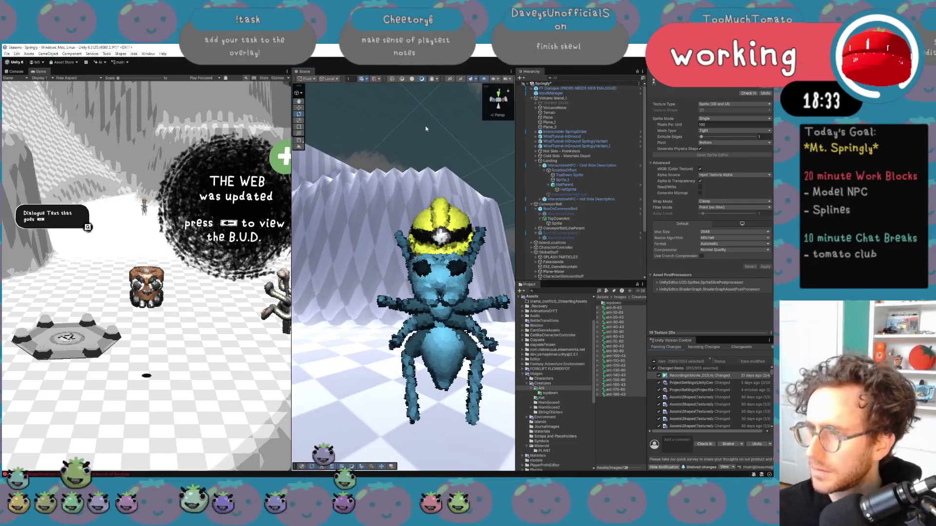
click(403, 62)
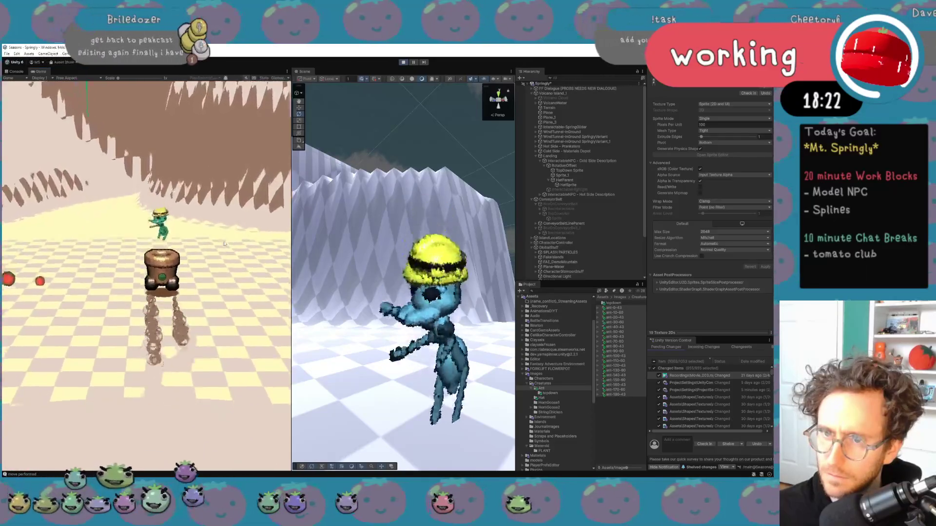
Read the Mt. Springly's Cold Side welcome dialogue, magnify the Game view to about 3.7x, then stop play
key(e)
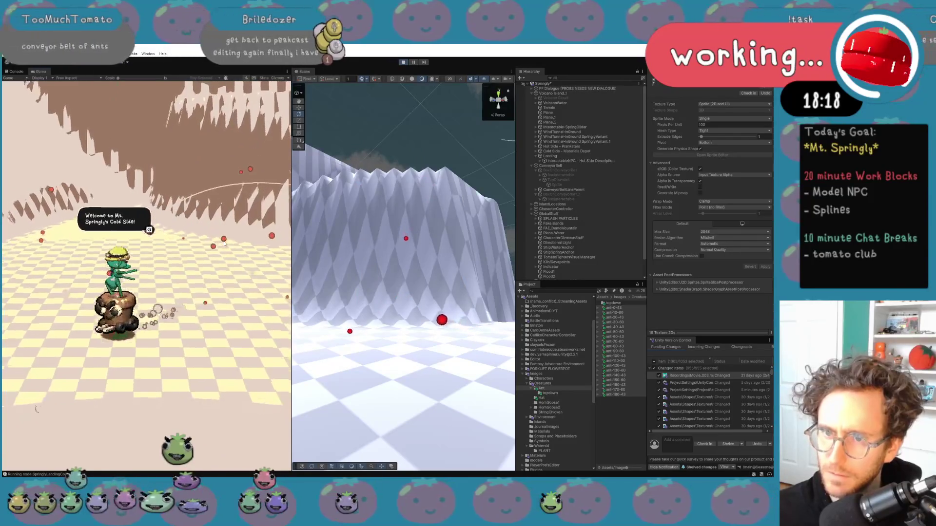
key(e)
mouse_move(118, 78)
mouse_down()
mouse_move(154, 79)
mouse_move(118, 83)
mouse_up()
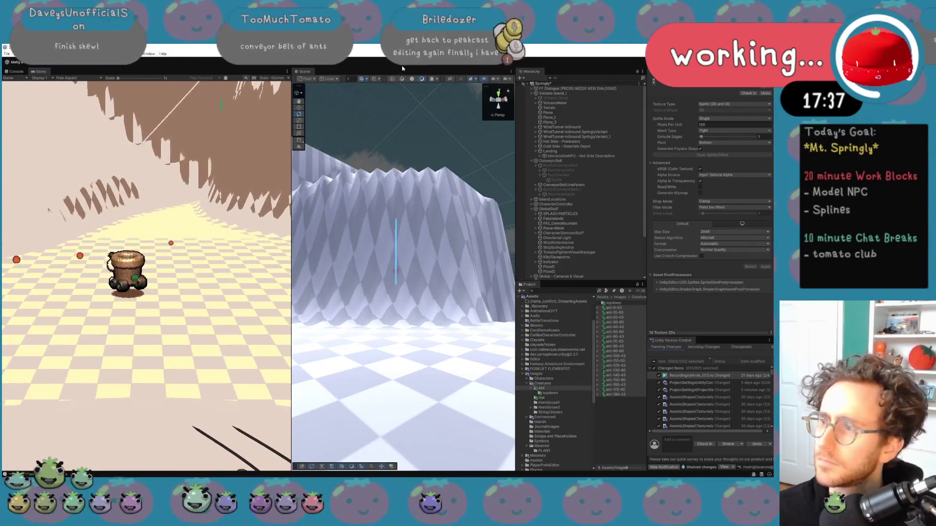
click(403, 63)
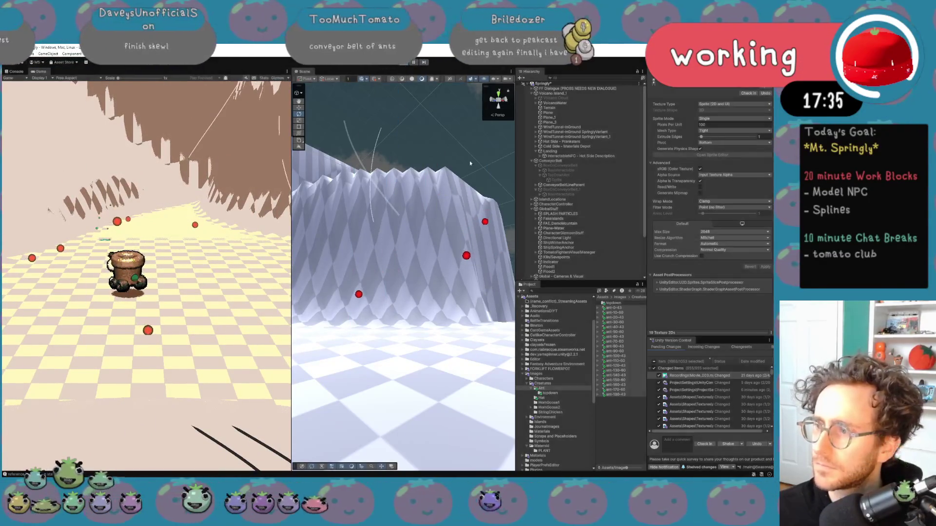
Select the ConveyorBelt object and enable its Play On Start option
click(554, 257)
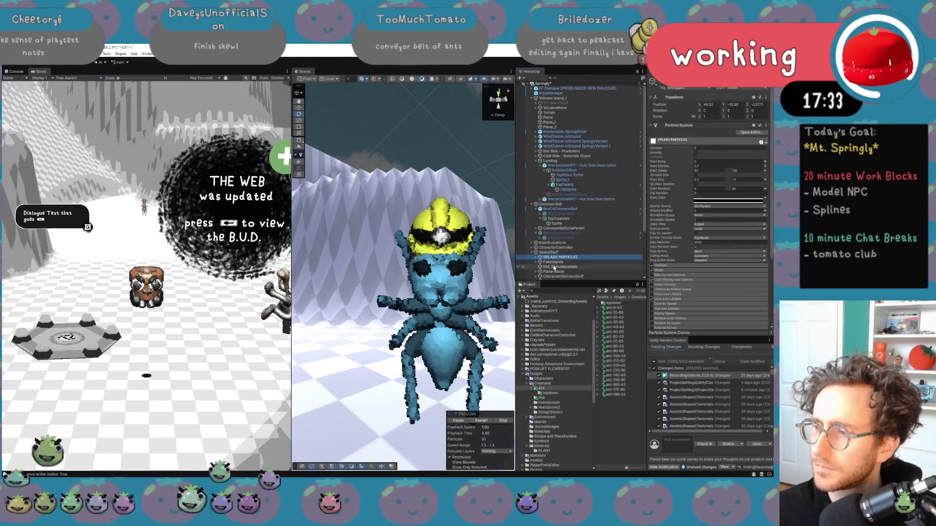
click(557, 271)
scroll(557, 272, down, 3)
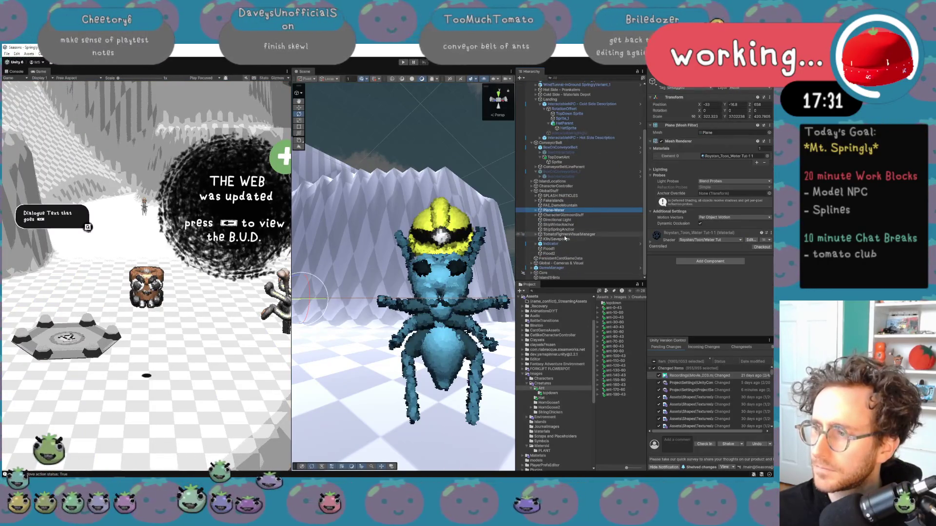
scroll(567, 231, up, 3)
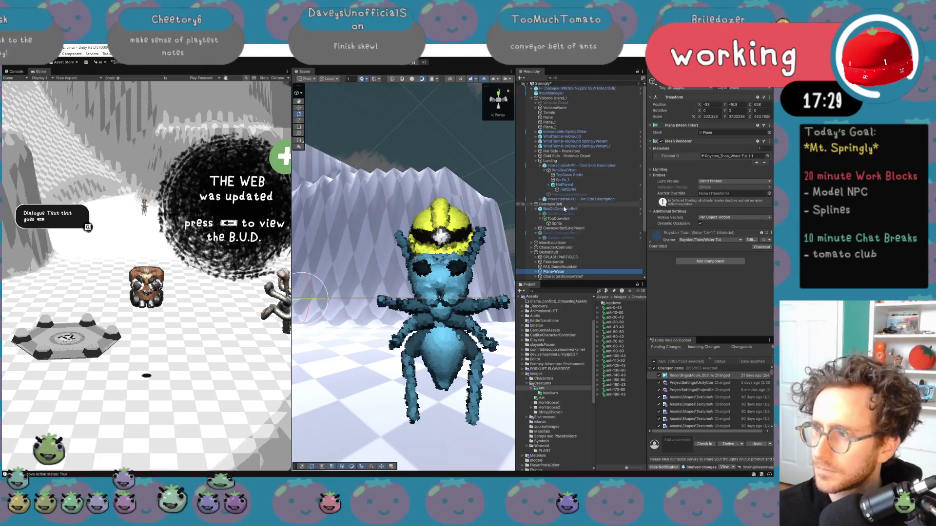
click(563, 204)
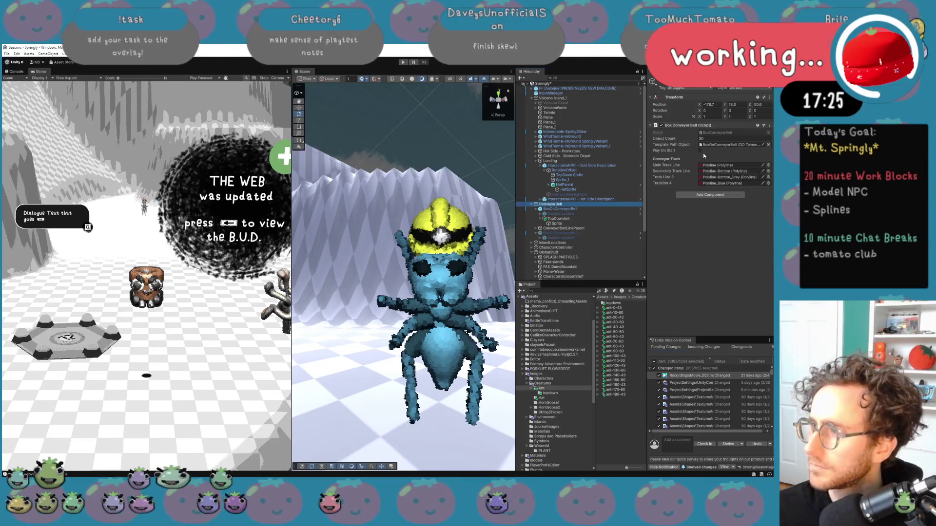
click(700, 151)
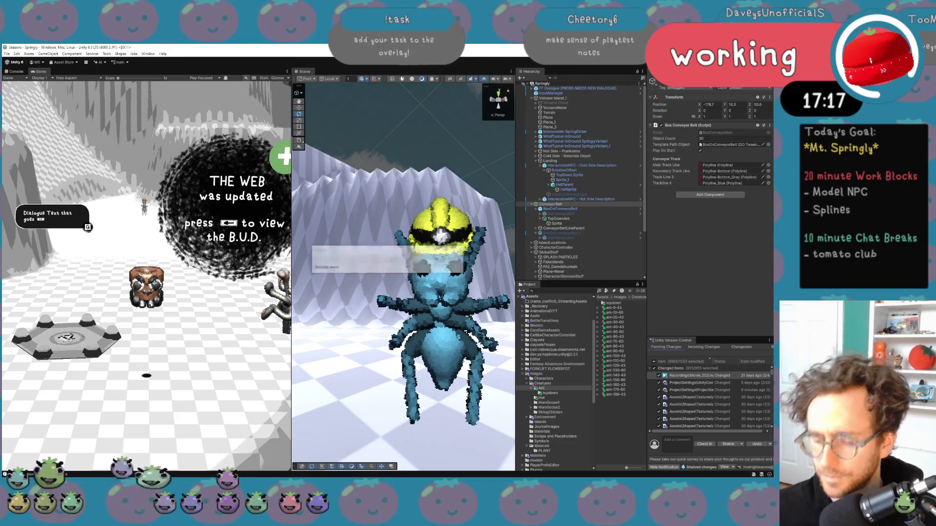
Run the game and fly the Scene camera close to the conveyor belt's looping path
click(402, 62)
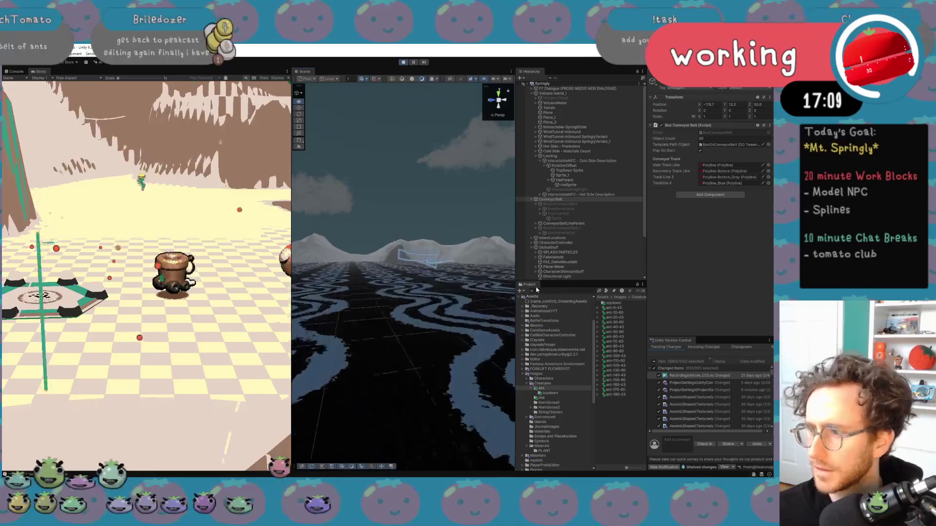
scroll(476, 258, up, 3)
drag(439, 287, 340, 318)
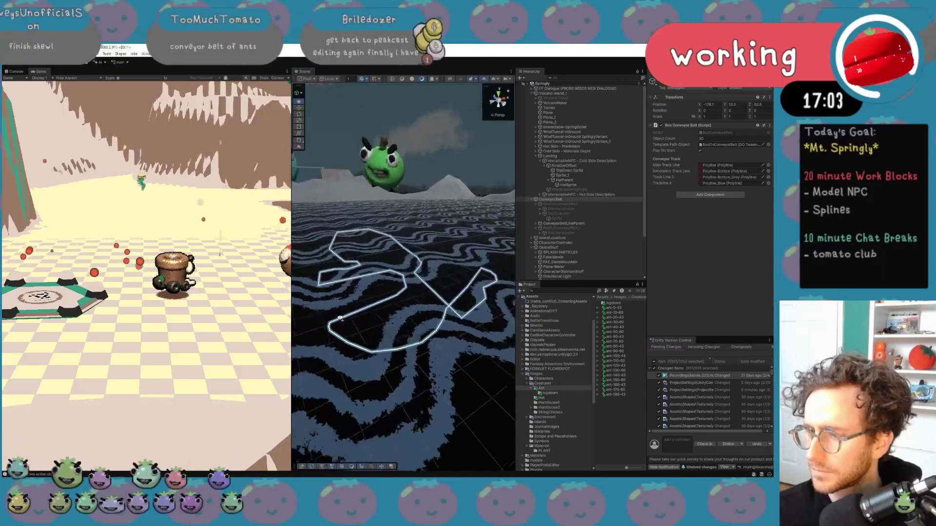
scroll(397, 286, down, 5)
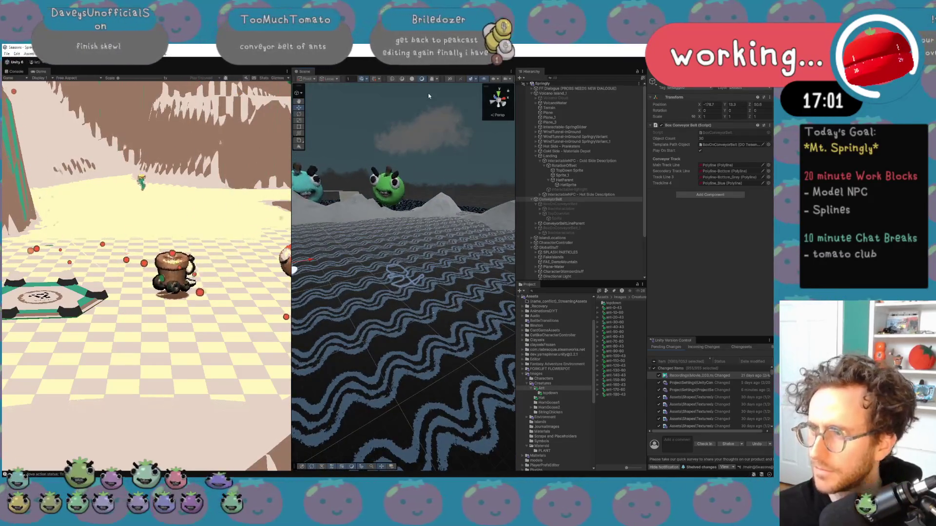
key(alt+Tab)
key(alt+Tab)
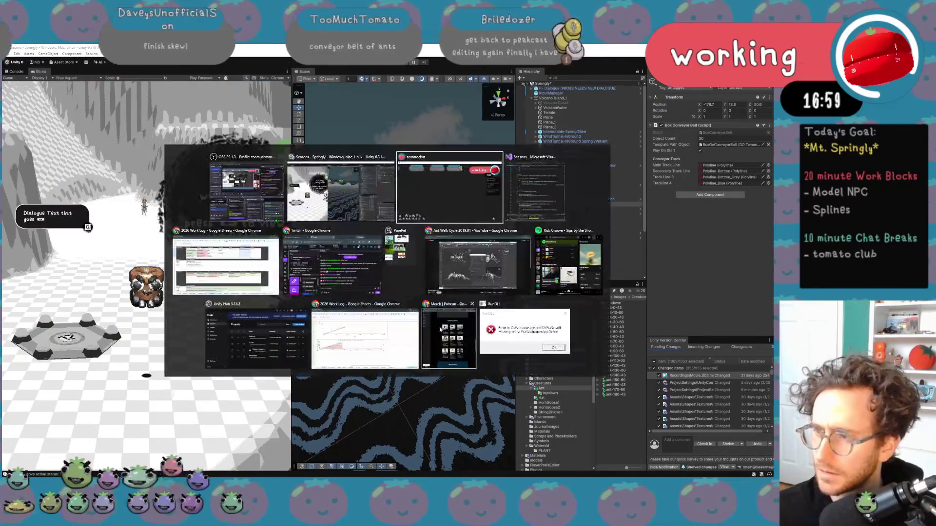
key(alt+Tab)
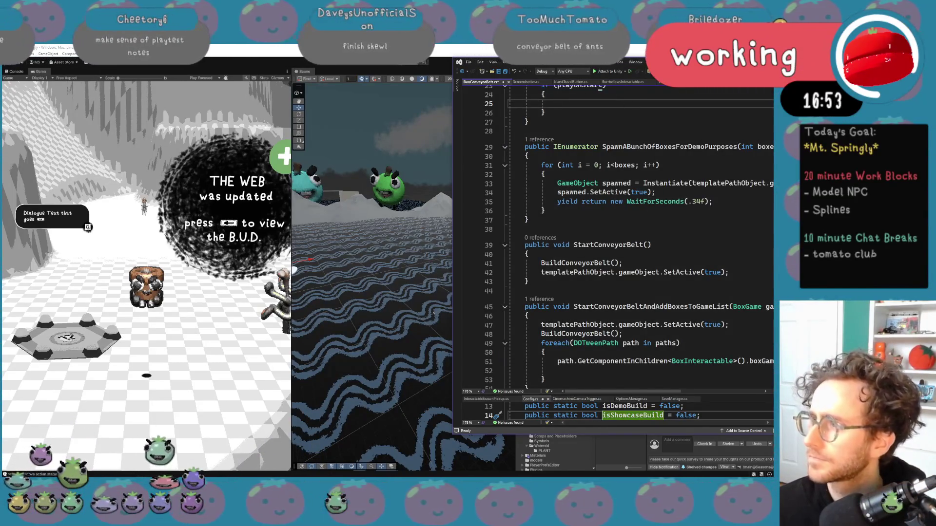
Dock the code editor beside Unity and adjust the system volume
key(super+Left)
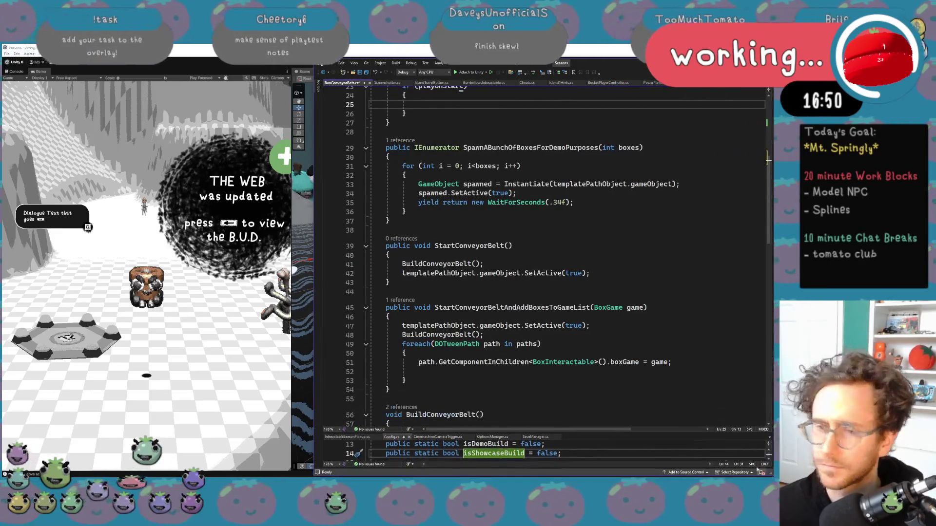
scroll(114, 305, up, 5)
click(115, 305)
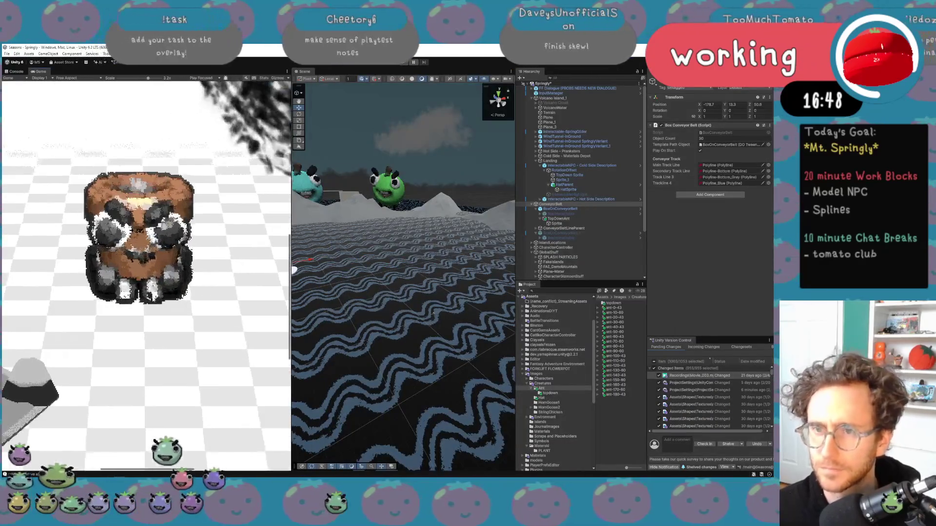
scroll(172, 414, up, 5)
key(alt+Tab)
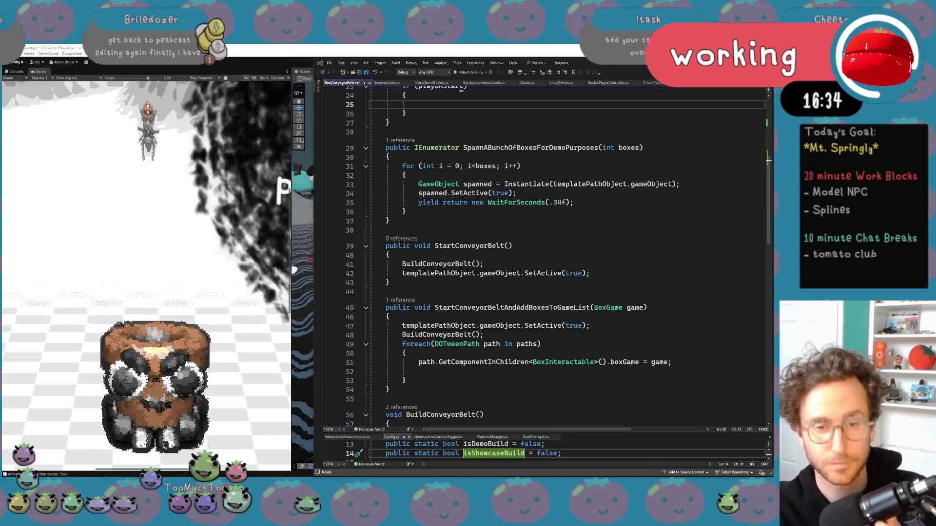
key(XF86AudioLowerVolume)
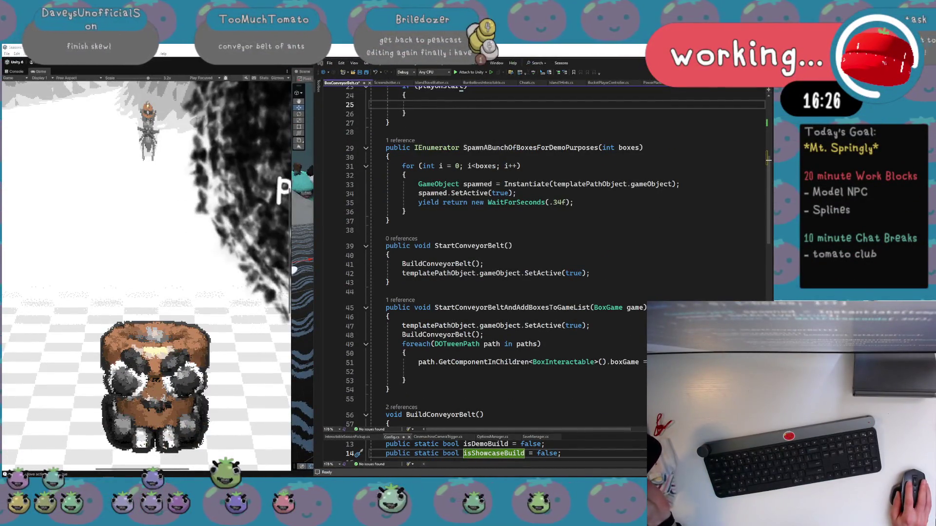
key(XF86AudioRaiseVolume)
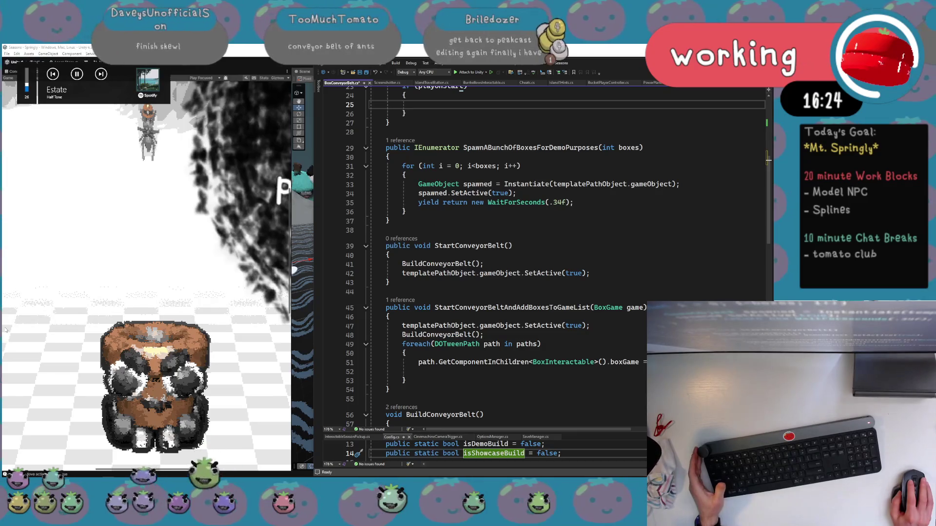
Check where delayModifierIncrement is used and delete the empty lines before paths.Add
click(566, 335)
scroll(566, 323, down, 4)
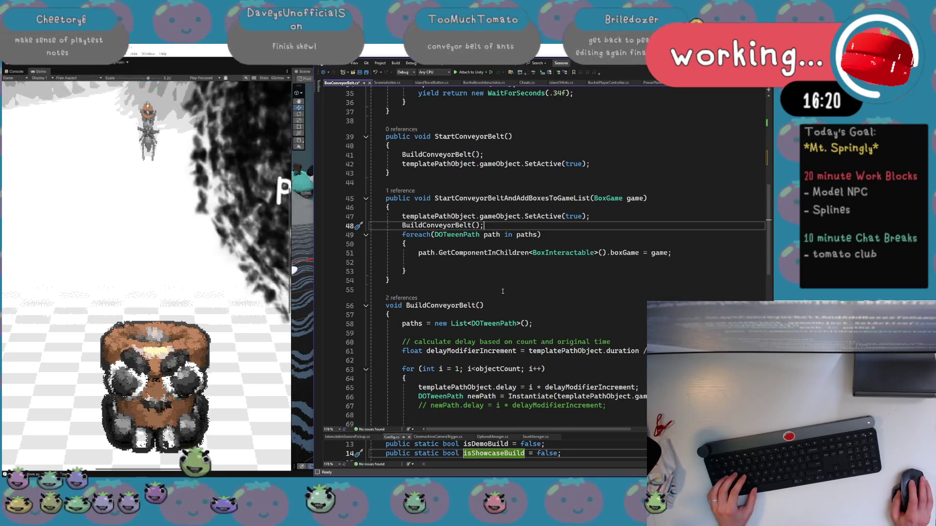
scroll(503, 291, down, 3)
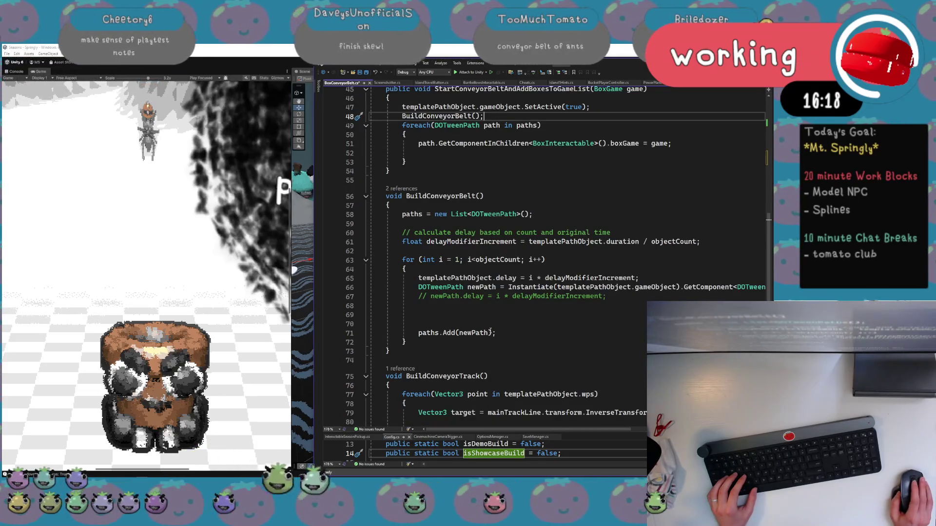
double_click(474, 241)
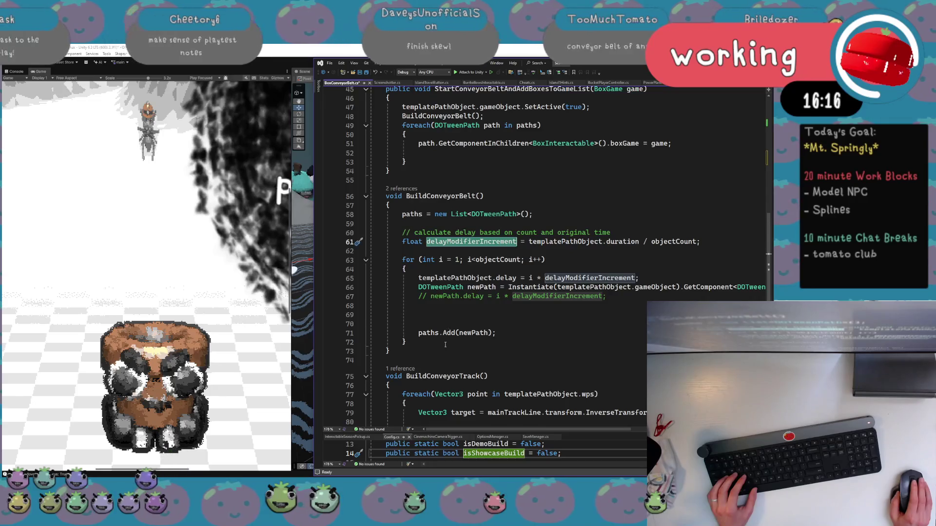
scroll(445, 345, down, 1)
drag(438, 298, 330, 275)
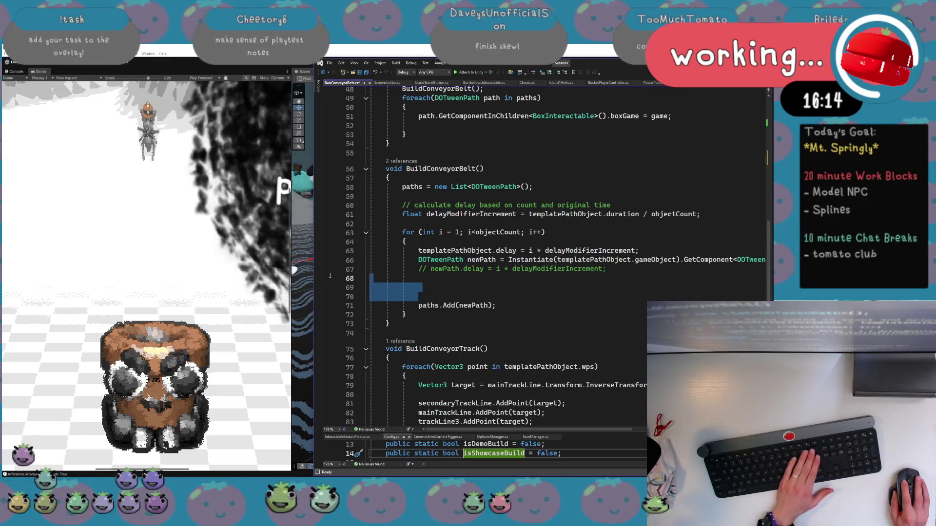
key(BackSpace)
key(BackSpace)
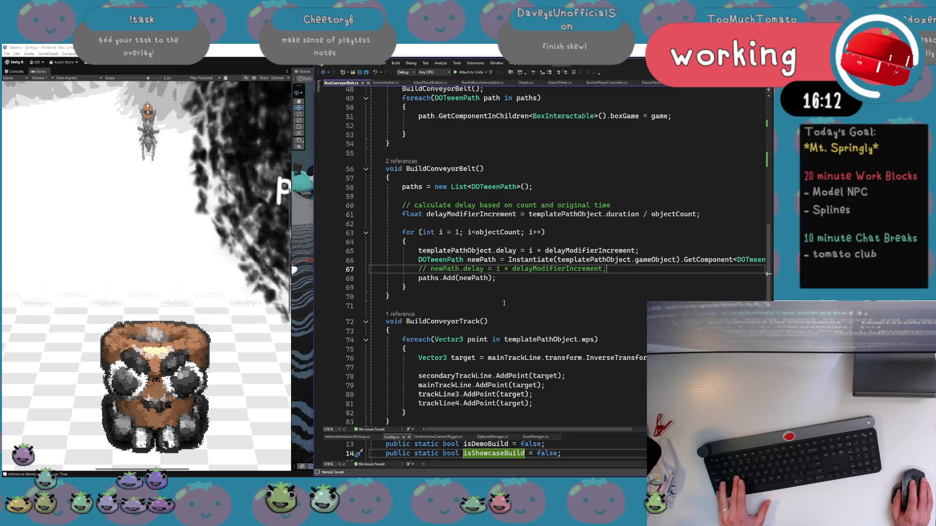
scroll(504, 304, down, 2)
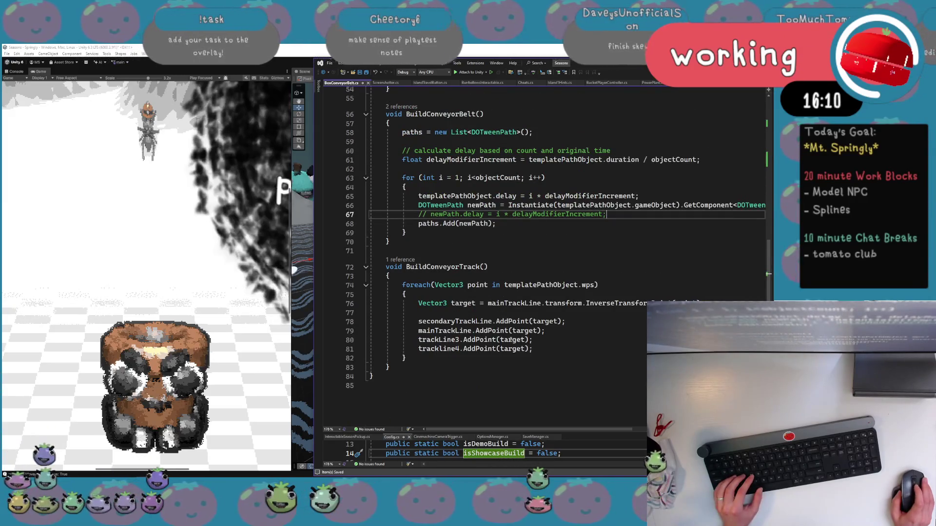
scroll(511, 339, up, 14)
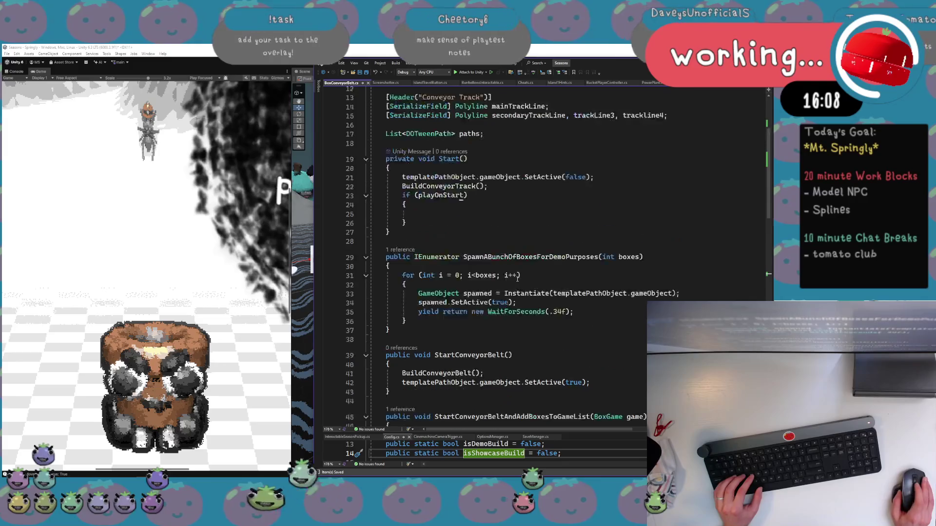
scroll(514, 271, up, 2)
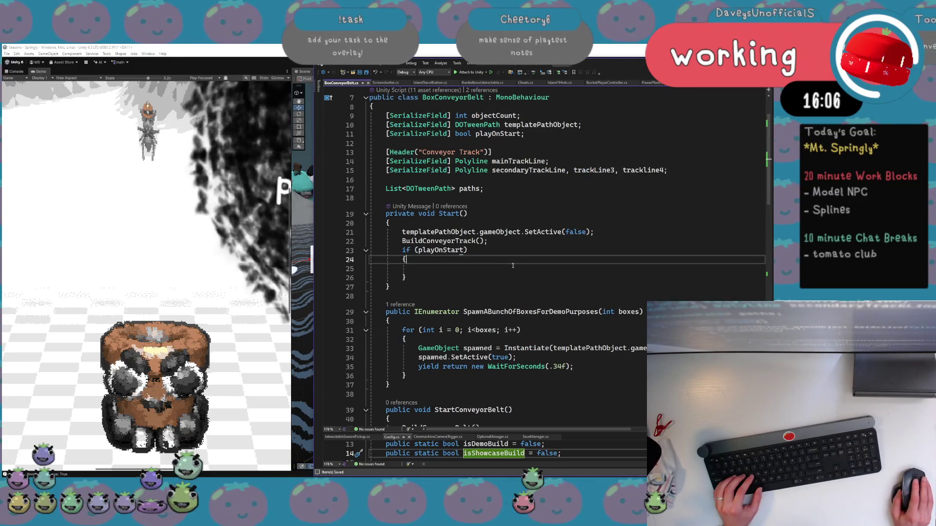
scroll(513, 268, down, 2)
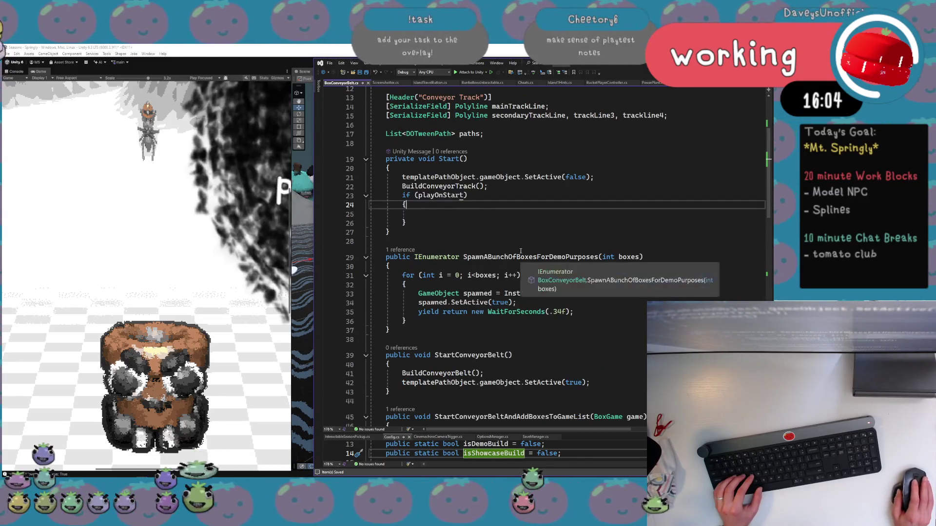
Add a StartConveyorBelt(); call inside the playOnStart if block and return to Unity
click(490, 218)
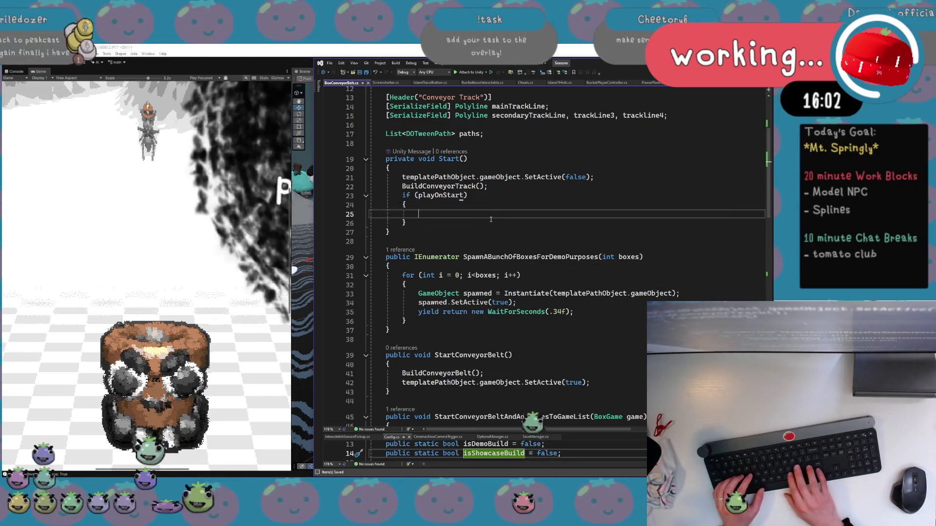
text(StartConvey)
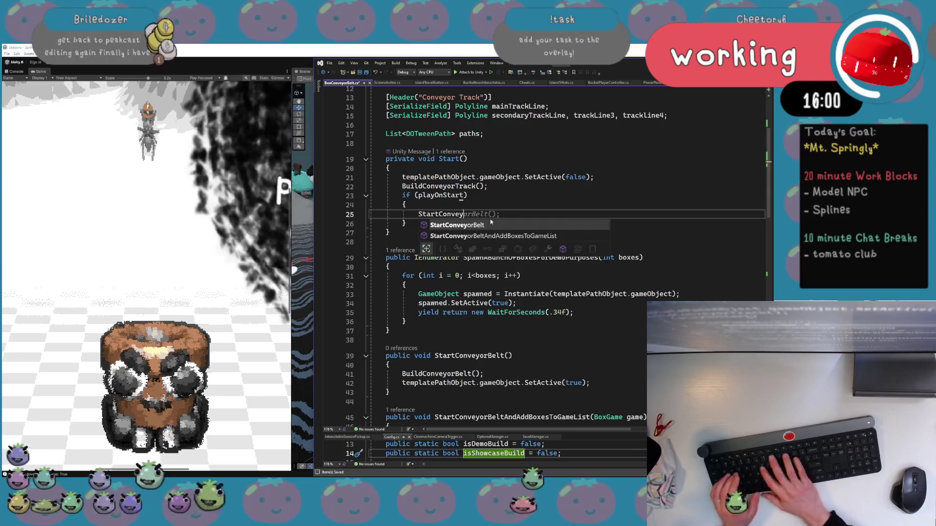
key(Tab)
text(();)
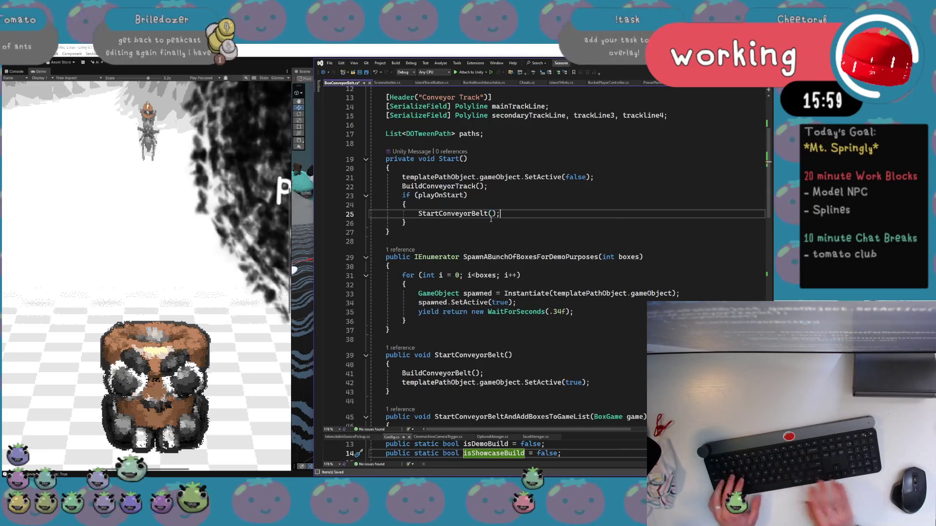
click(225, 239)
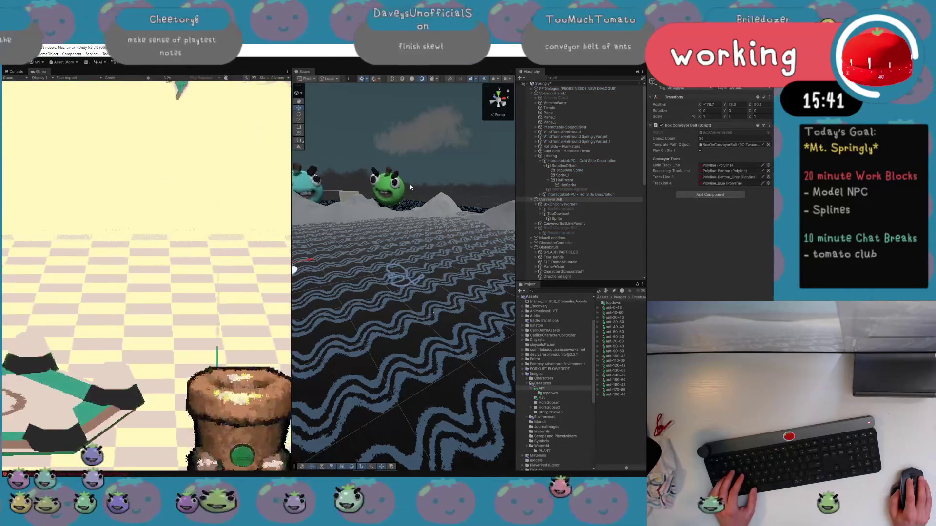
View the conveyor track from above, then inspect BoxOnConveyorBelt and TopDownAnt's Sprite child
mouse_move(429, 229)
mouse_down()
mouse_move(442, 255)
mouse_move(435, 226)
mouse_move(311, 198)
mouse_move(274, 241)
mouse_move(288, 253)
mouse_up()
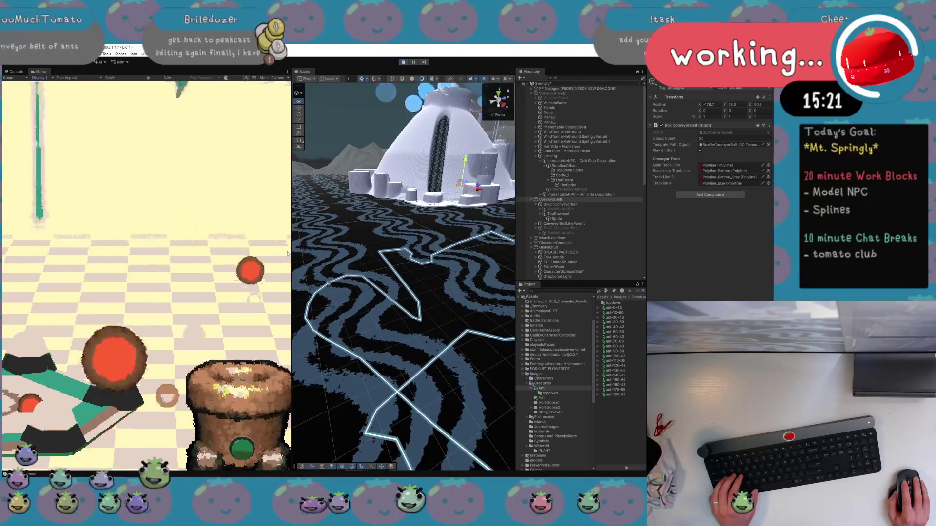
mouse_move(287, 253)
mouse_down()
mouse_move(393, 297)
mouse_move(404, 248)
mouse_up()
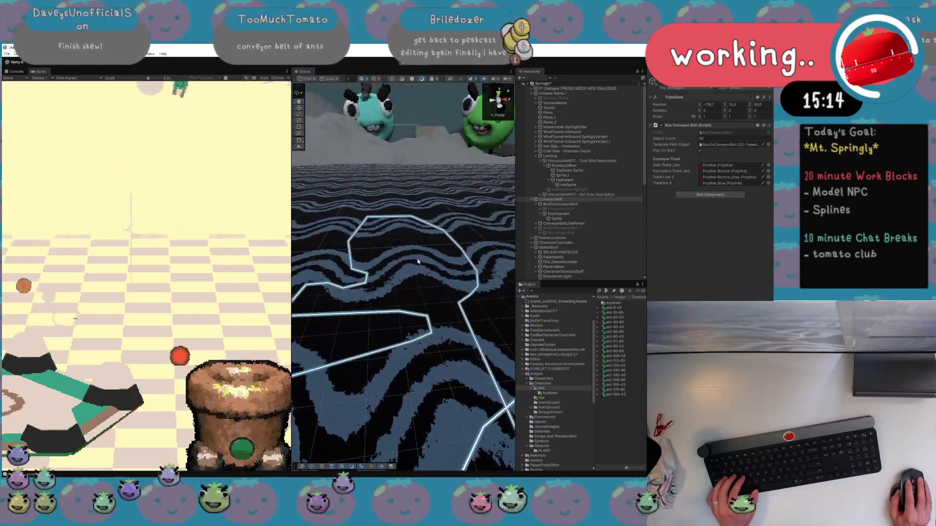
click(570, 205)
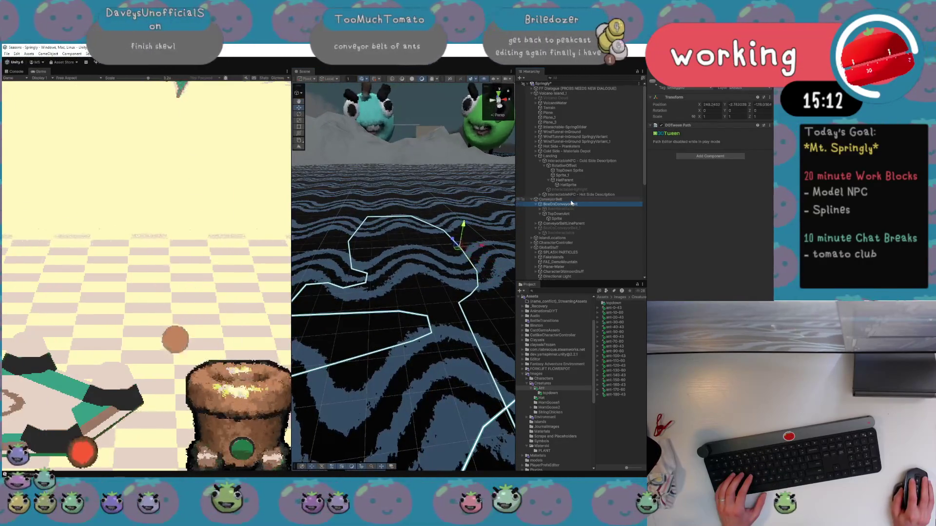
click(566, 214)
click(566, 218)
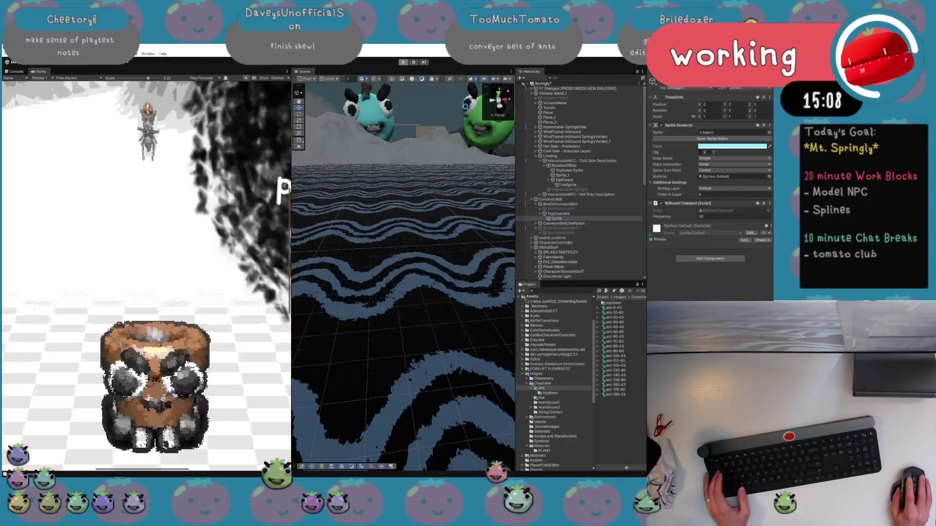
key(alt+Tab)
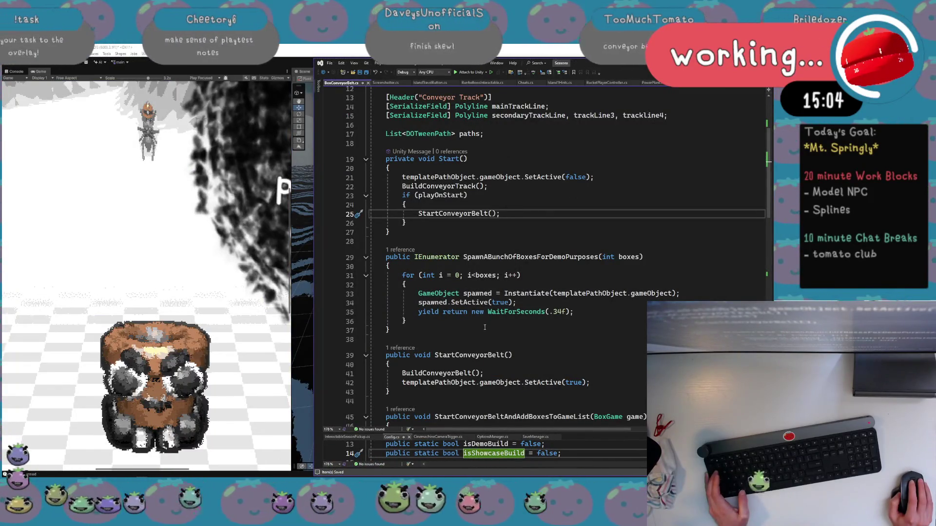
After StartConveyorBelt();, add StartCoroutine(SpawnABunchOfBoxesForDemoPurposes(objectCount)); using IntelliSense completions
click(521, 222)
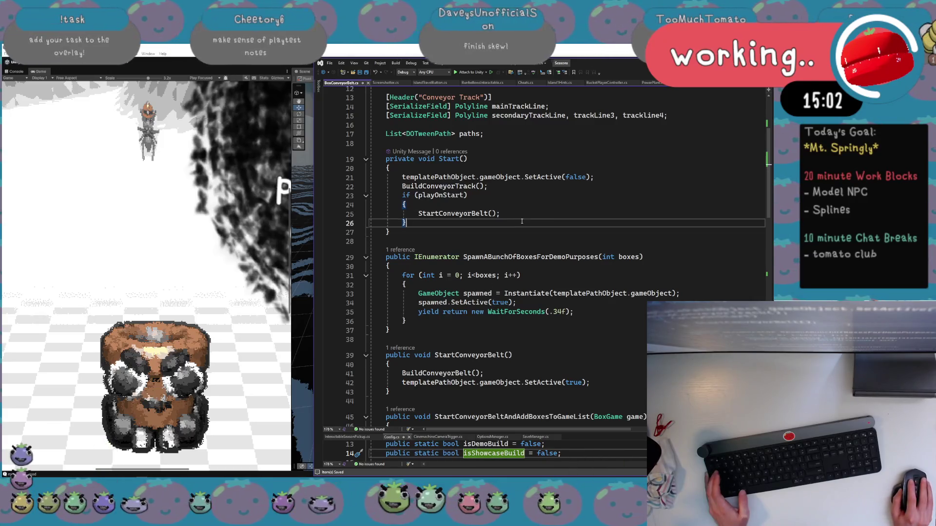
click(549, 216)
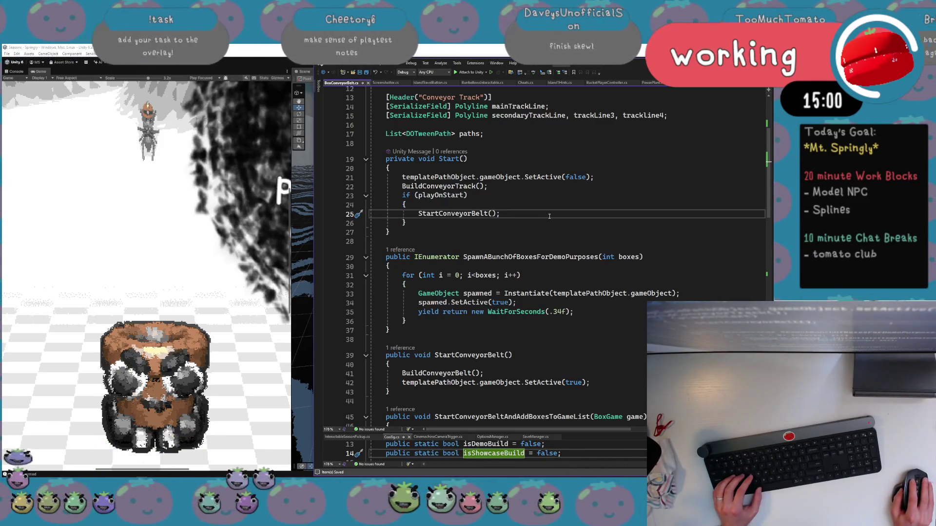
key(Return)
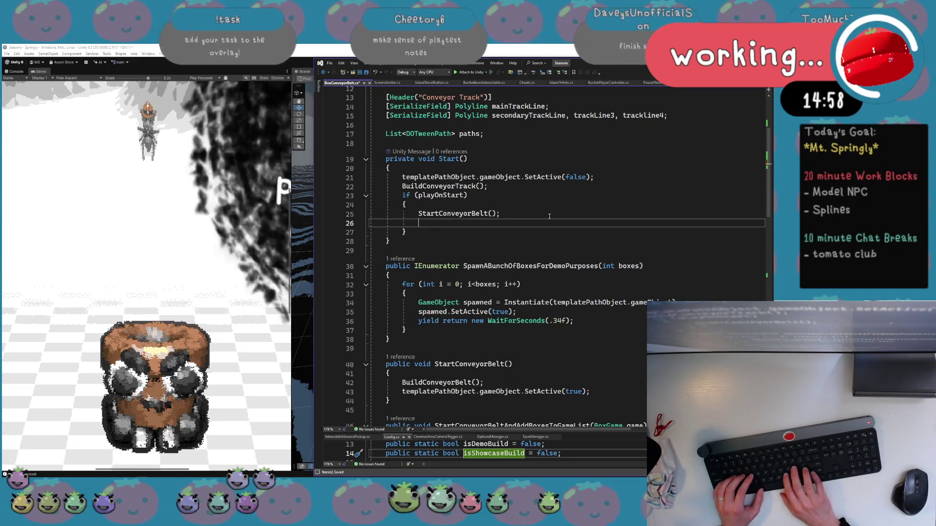
text(Start)
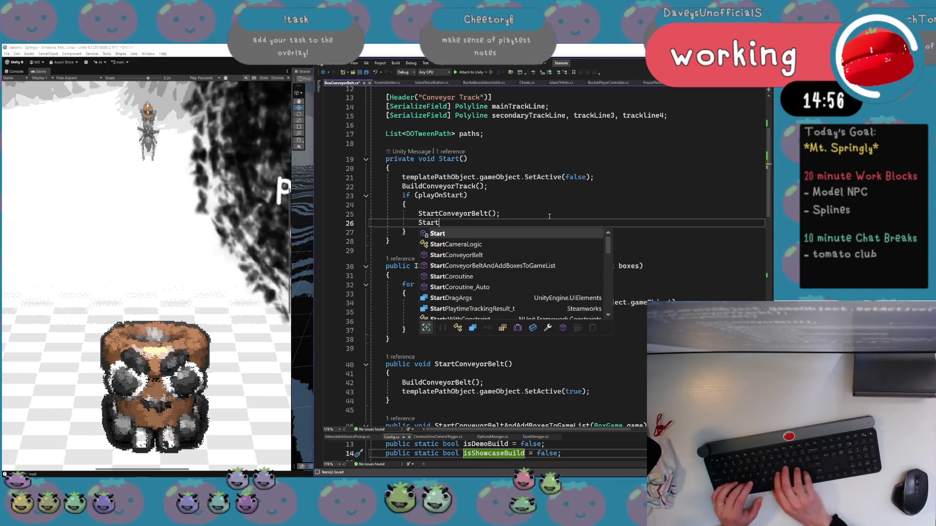
text(Coroutine(Spaw)
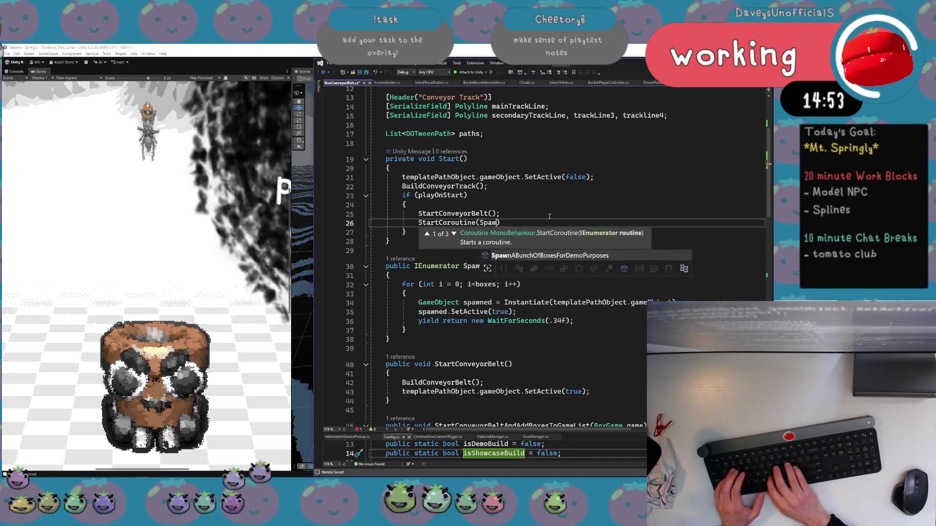
key(Tab)
text(()
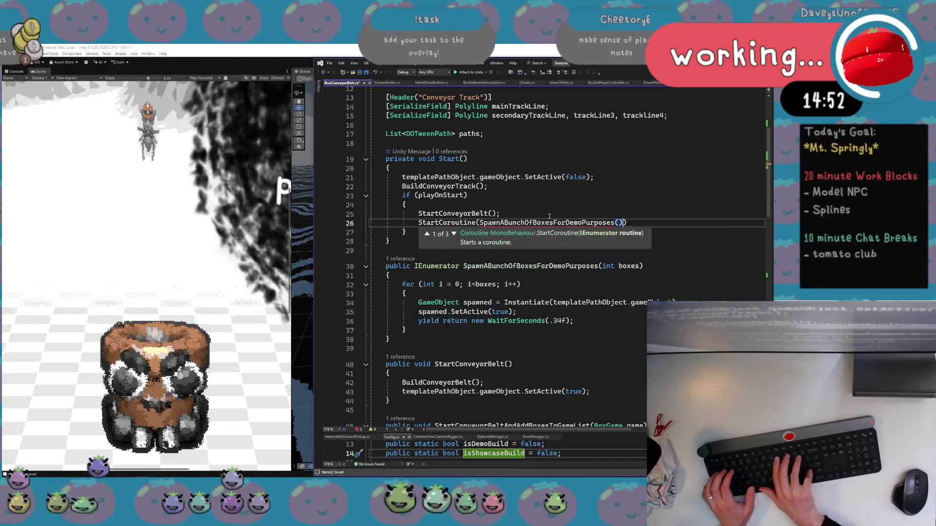
text())
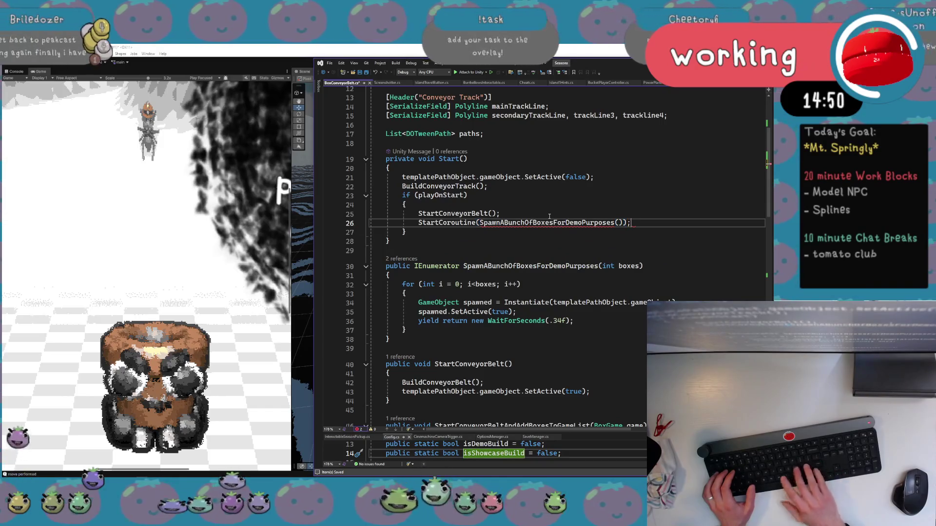
click(621, 222)
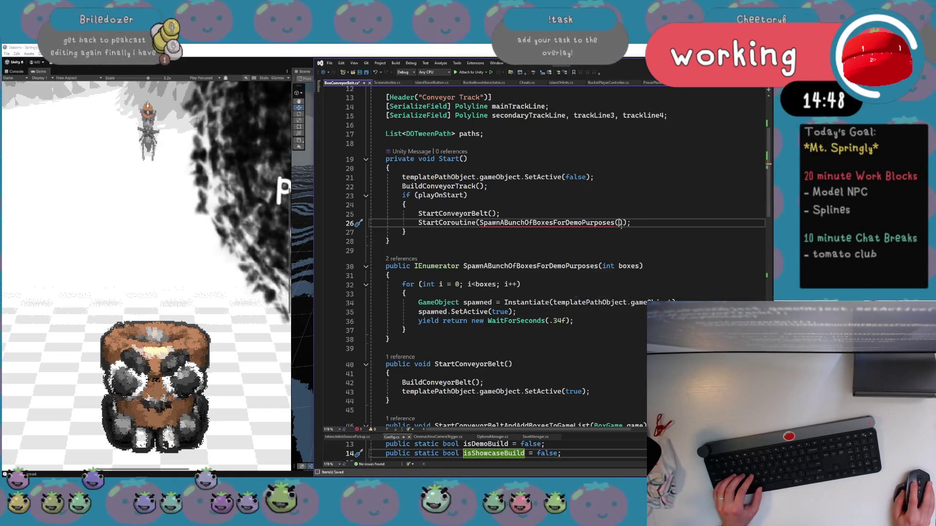
scroll(665, 265, up, 3)
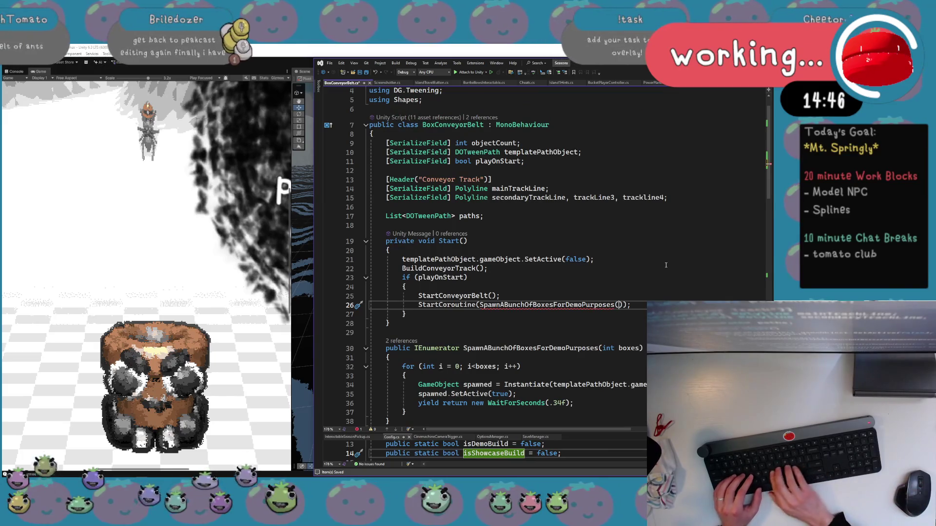
text(object)
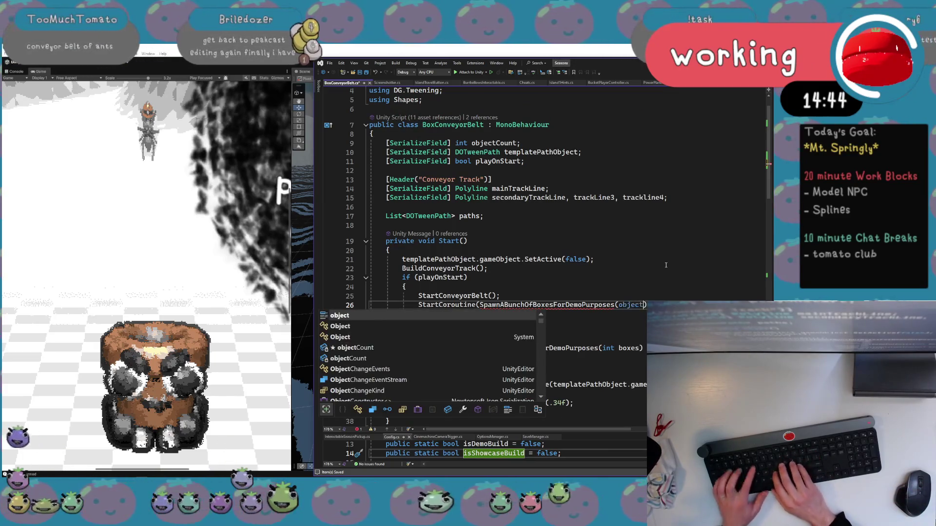
text(C)
key(Tab)
Scroll through the script to review it, then return to the Unity editor
click(669, 264)
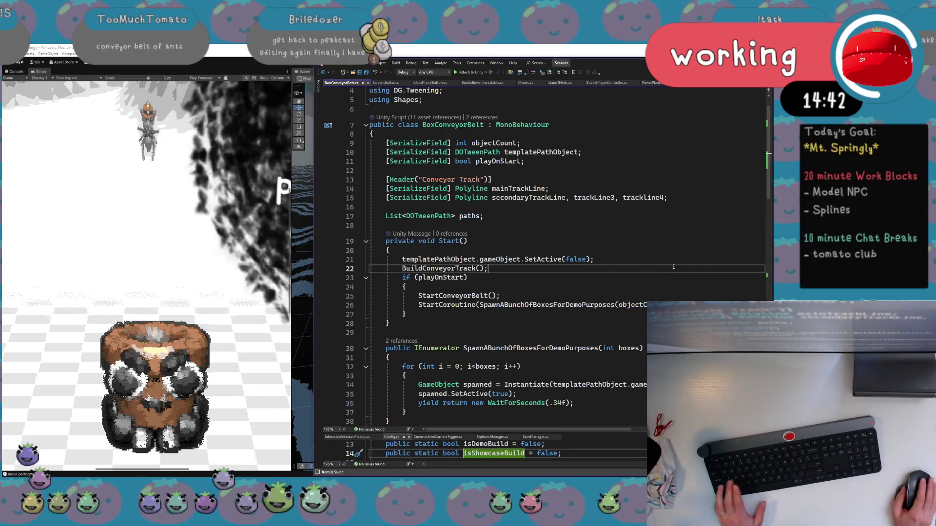
scroll(678, 234, down, 5)
scroll(692, 185, down, 4)
scroll(692, 185, down, 7)
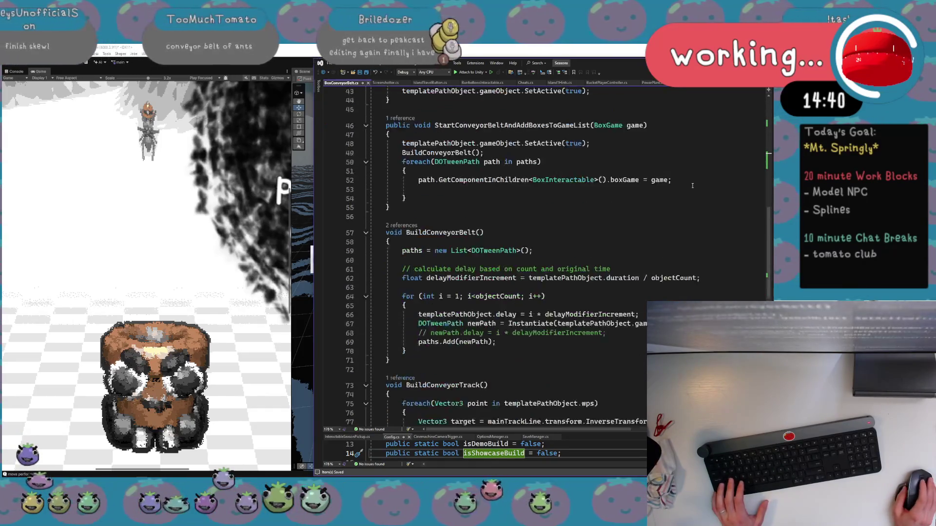
scroll(692, 185, up, 4)
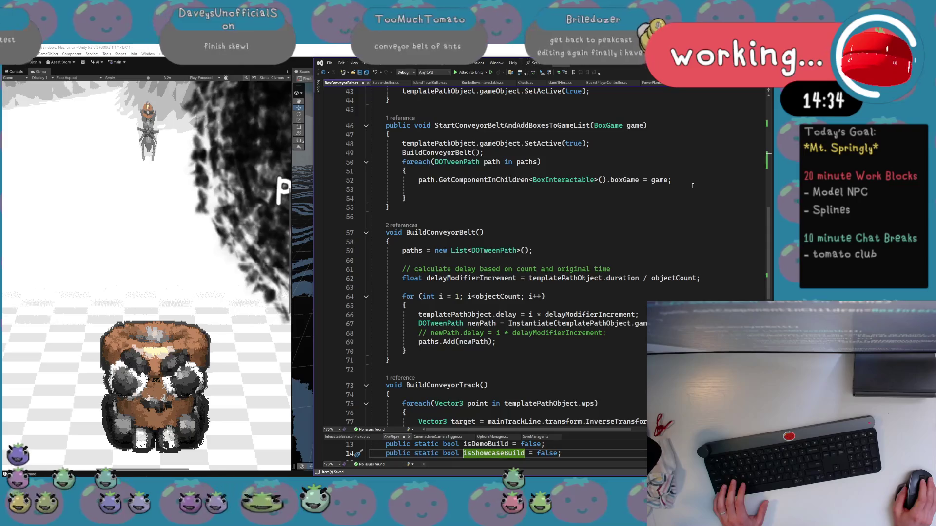
scroll(670, 226, up, 14)
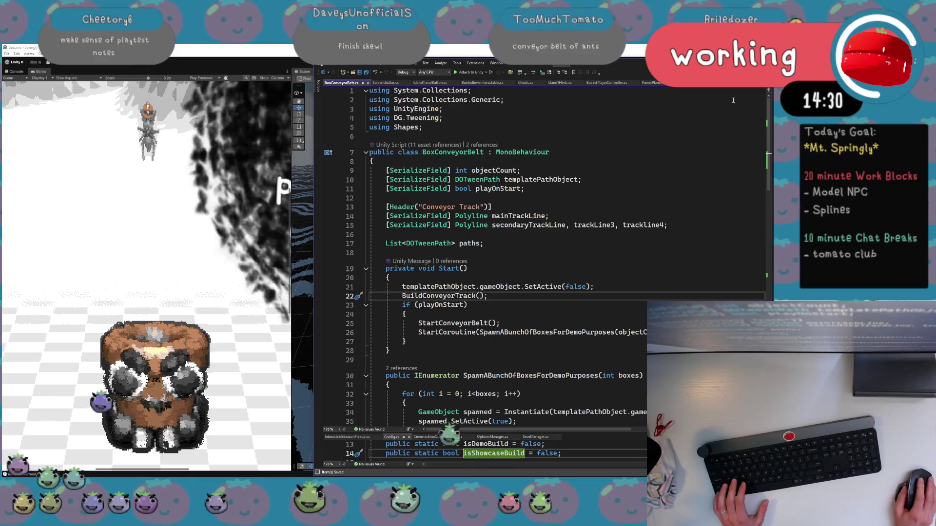
key(alt+Tab)
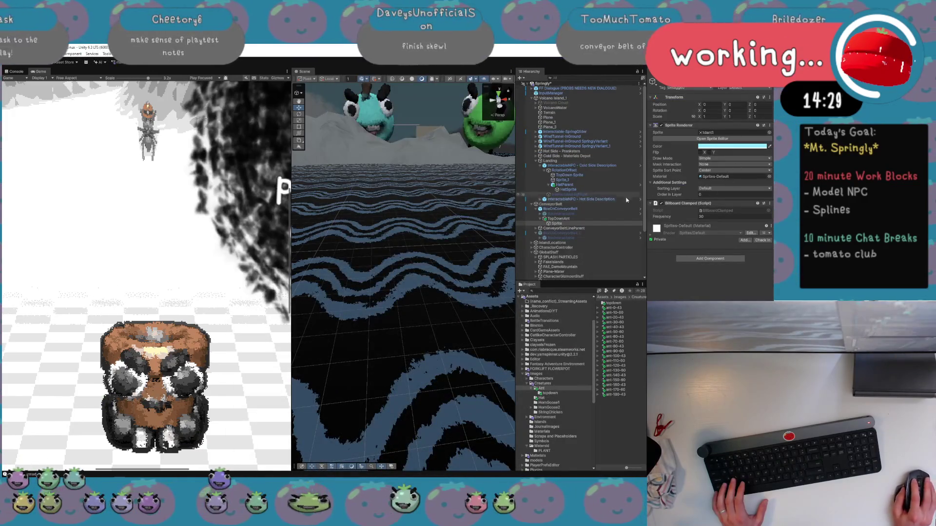
Inspect ConveyorBeltLineParent, collapse its children, and view TopDownAnt's Sprite renderer settings
click(601, 222)
click(600, 228)
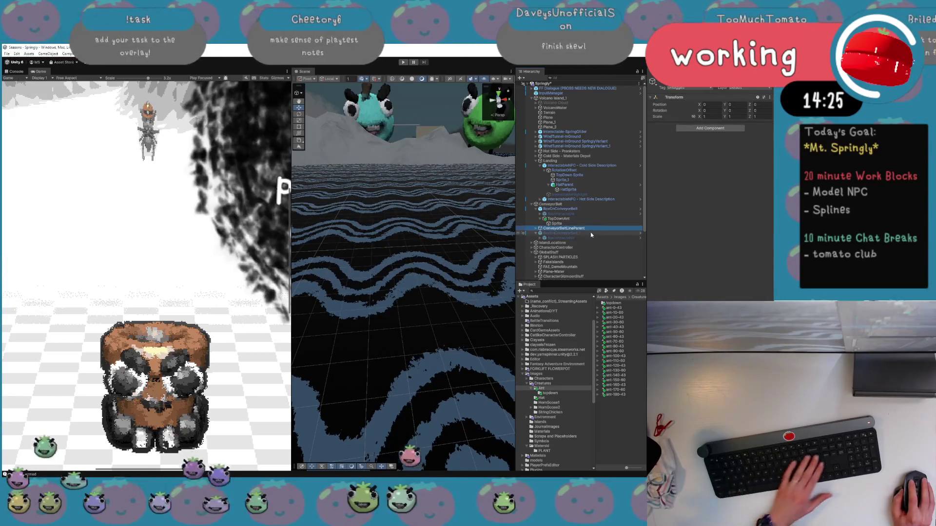
key(Left)
click(586, 220)
click(585, 223)
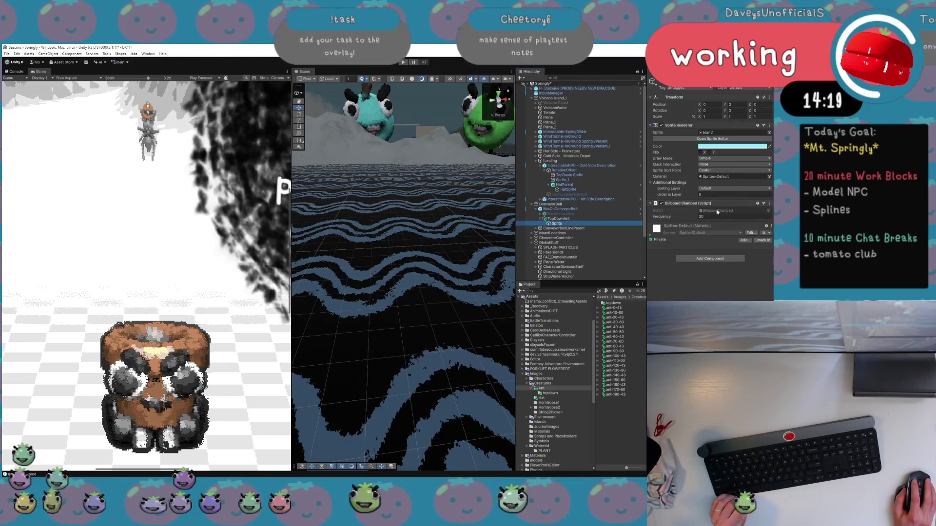
Frame TopDownAnt in the Scene view, orbit close around it, and reselect its Sprite
double_click(597, 219)
drag(404, 194, 367, 189)
click(579, 223)
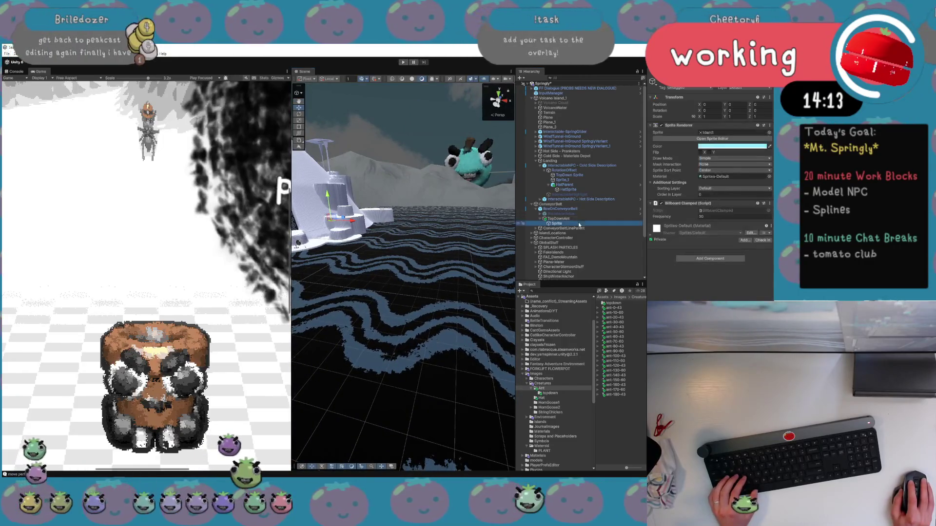
double_click(575, 209)
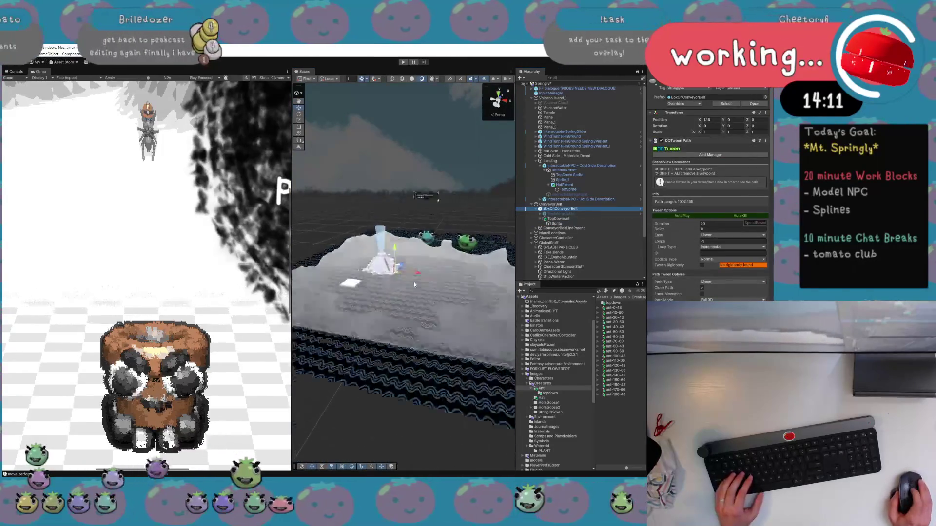
Reposition the box carrying the ant up the slope, then view ConveyorBelt's Box Conveyor Belt script
key(f)
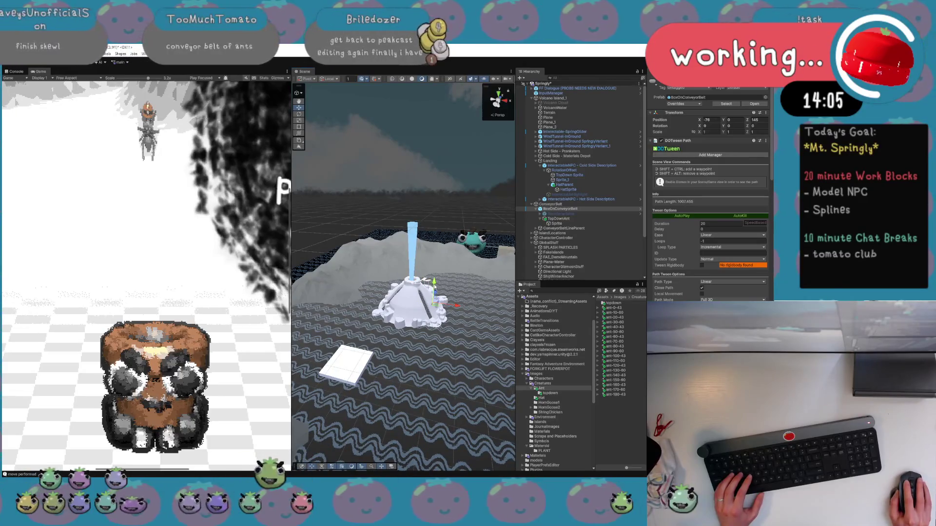
key(f)
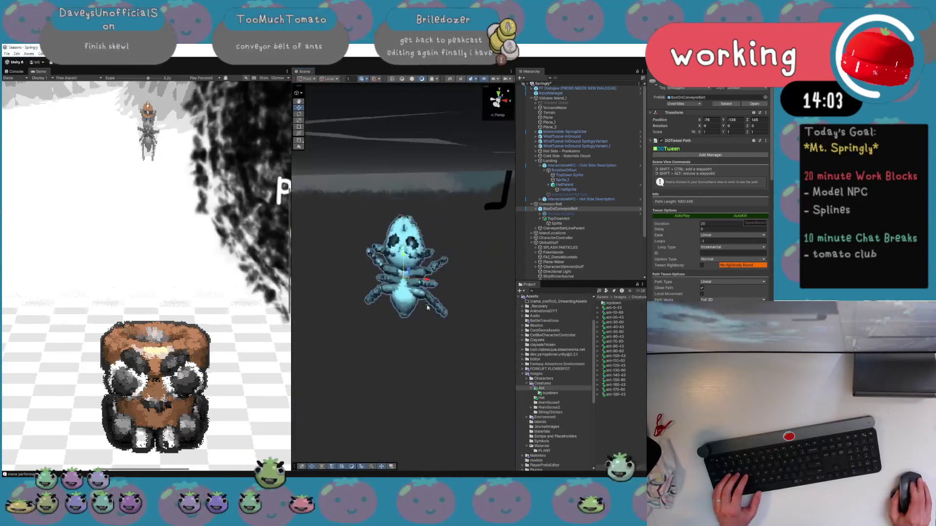
scroll(426, 341, down, 5)
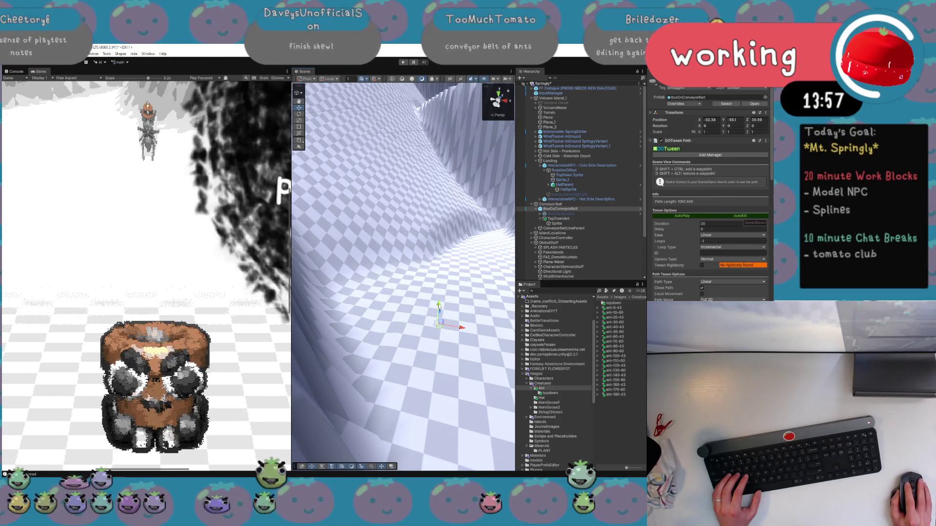
mouse_move(449, 242)
mouse_down()
mouse_move(440, 261)
mouse_move(449, 271)
mouse_up()
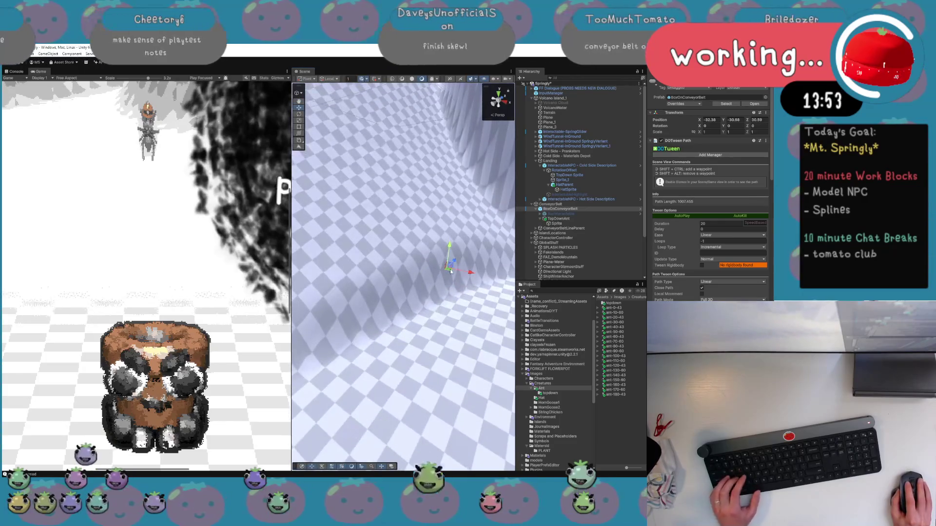
mouse_move(417, 344)
mouse_down()
mouse_move(417, 323)
mouse_move(400, 323)
mouse_up()
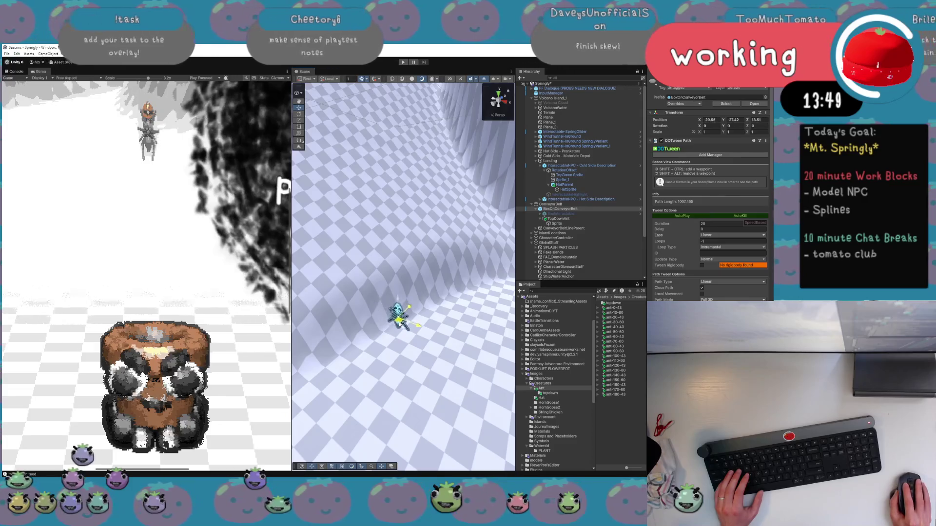
click(574, 205)
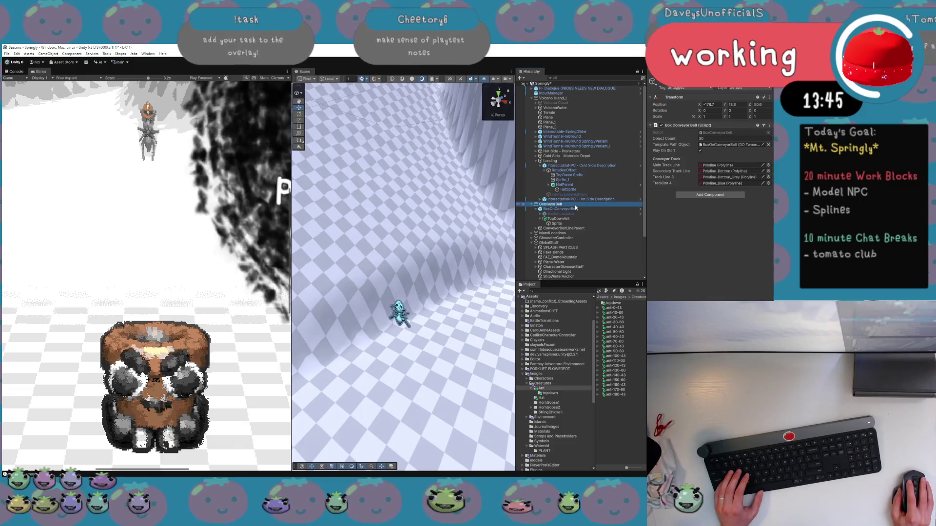
click(574, 209)
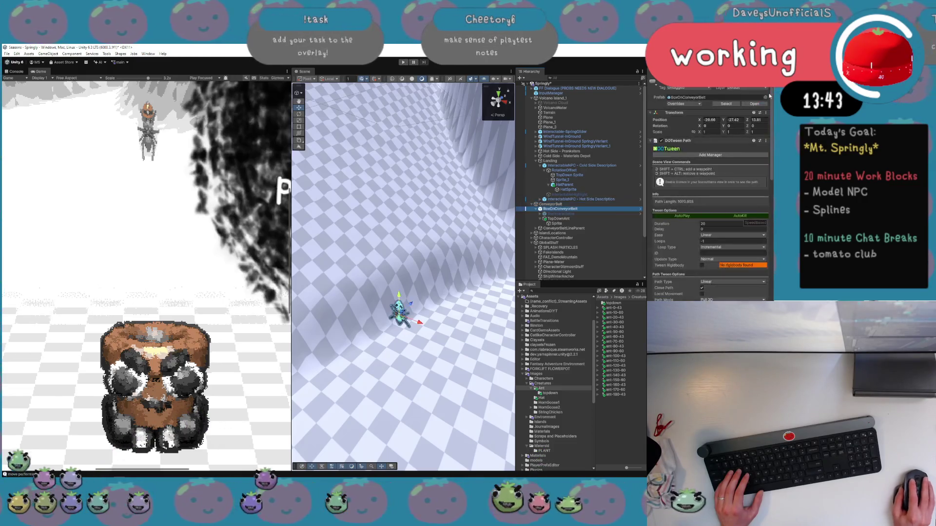
Move ConveyorBelt to the view centre with GameObject > Move To View
click(575, 204)
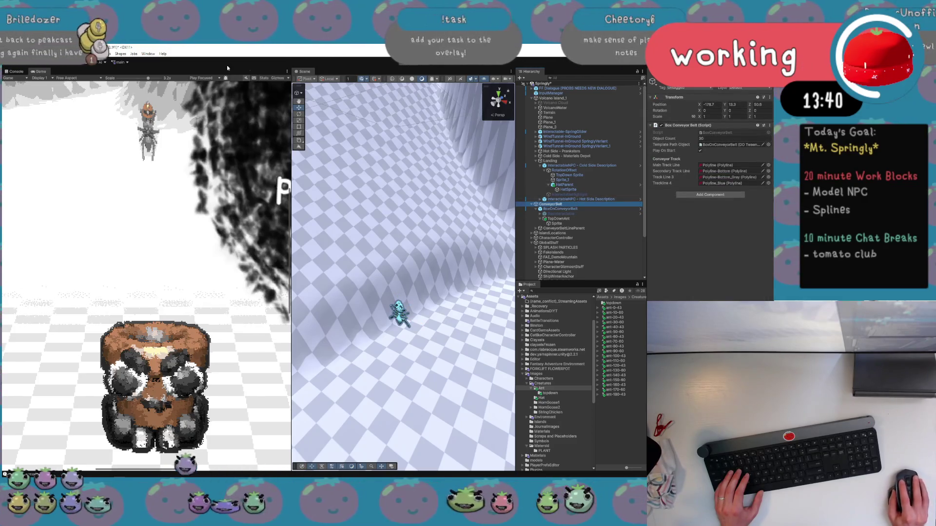
click(49, 54)
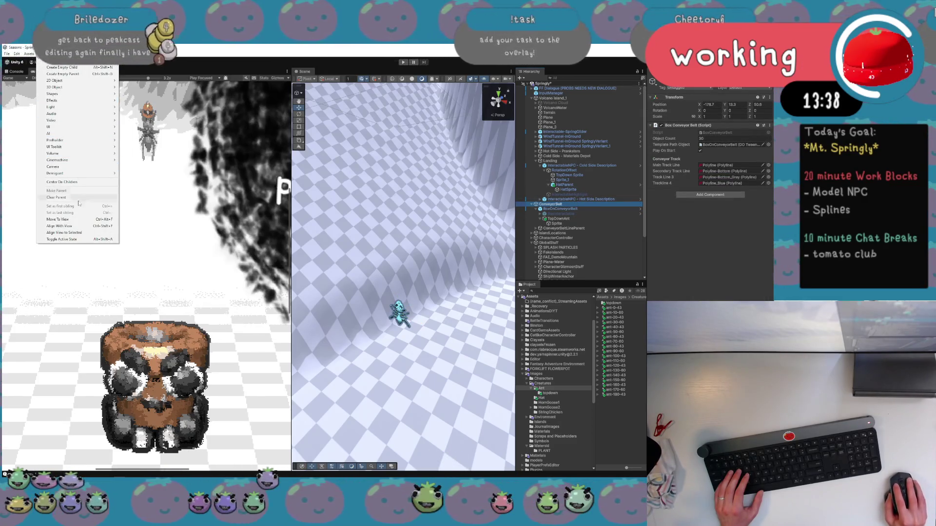
click(78, 221)
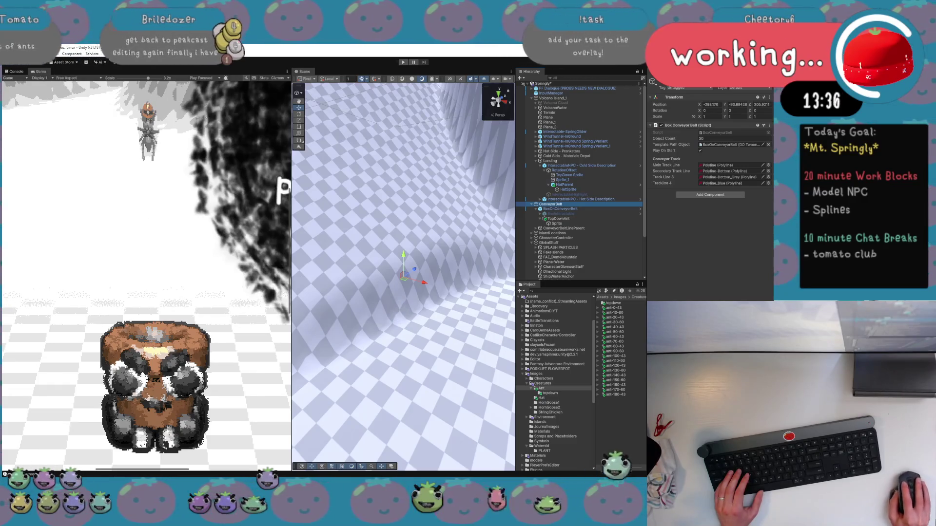
Set BoxOnConveyorBelt's Position X and Y to 0
click(561, 209)
click(709, 119)
text(0)
key(Tab)
text(0)
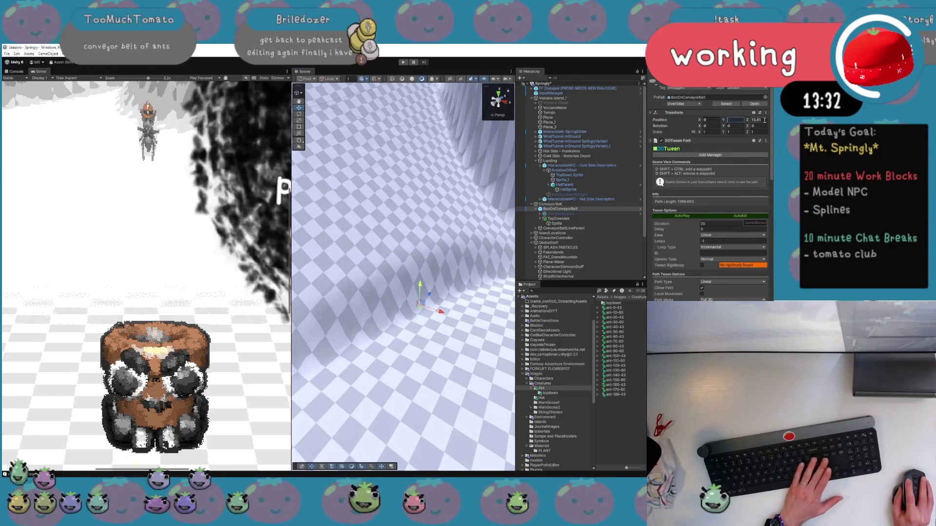
key(Tab)
Drag ConveyorBelt down the slope with the move gizmo
click(550, 203)
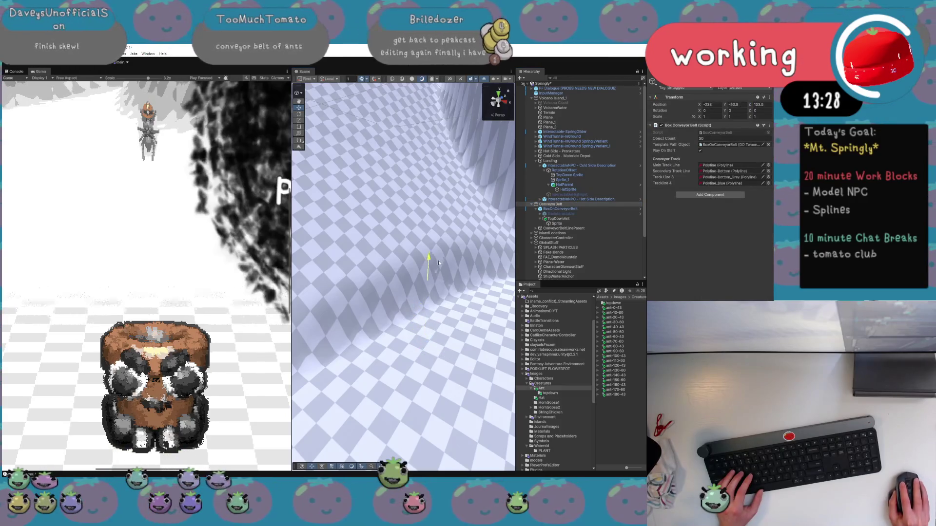
drag(441, 238, 434, 340)
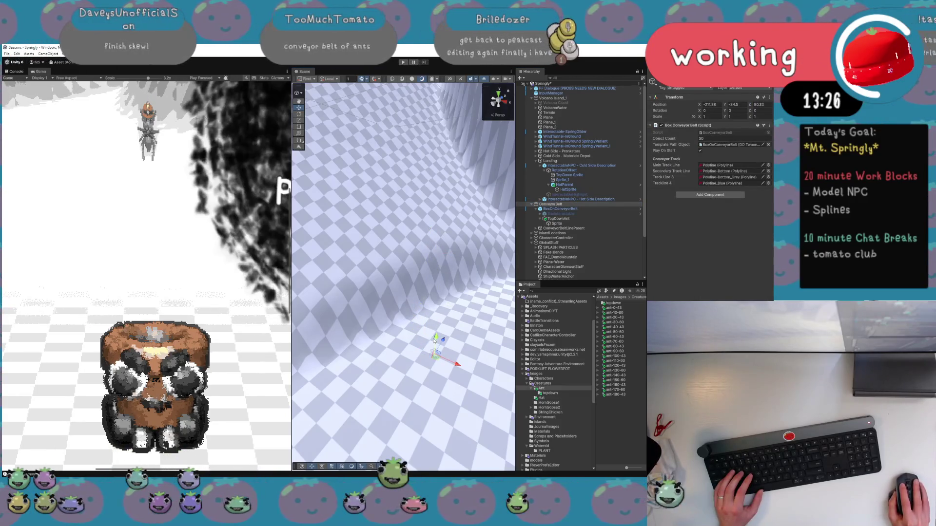
mouse_move(448, 257)
mouse_down()
mouse_move(439, 338)
mouse_move(438, 325)
mouse_move(398, 300)
mouse_up()
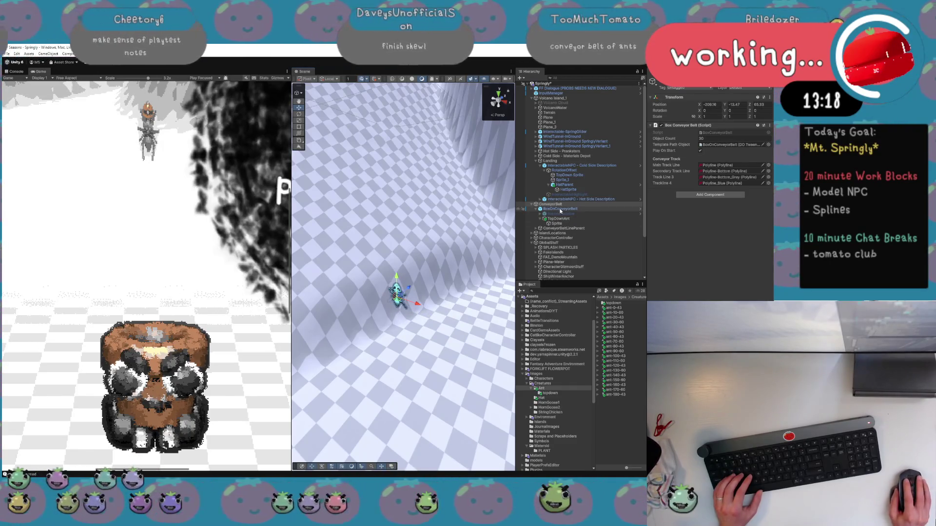
Expand BoxOnConveyorBelt's children and inspect TopDownAnt and its Sprite
click(560, 210)
scroll(672, 258, down, 3)
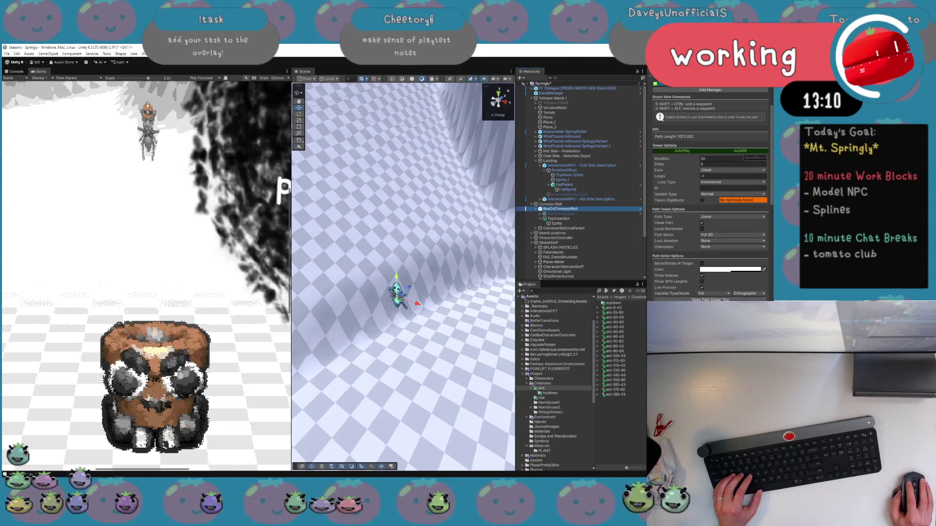
click(540, 215)
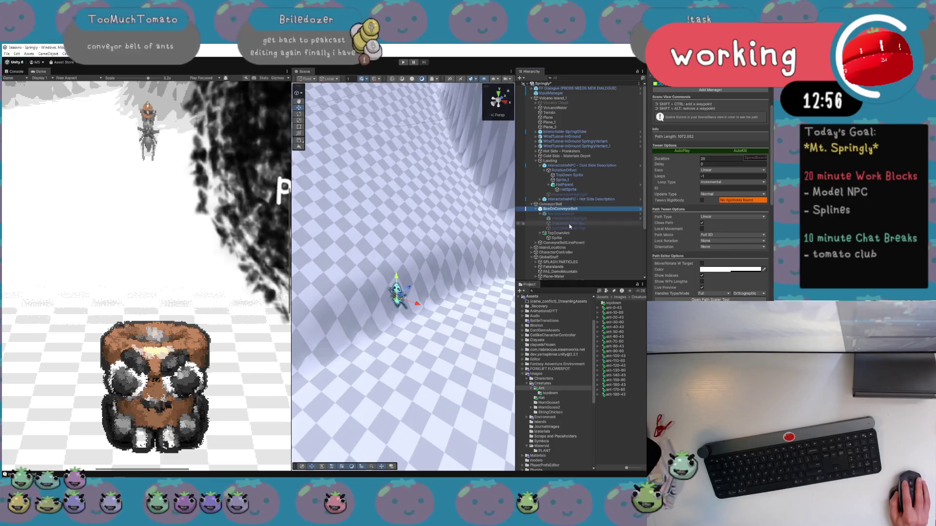
click(567, 234)
click(569, 238)
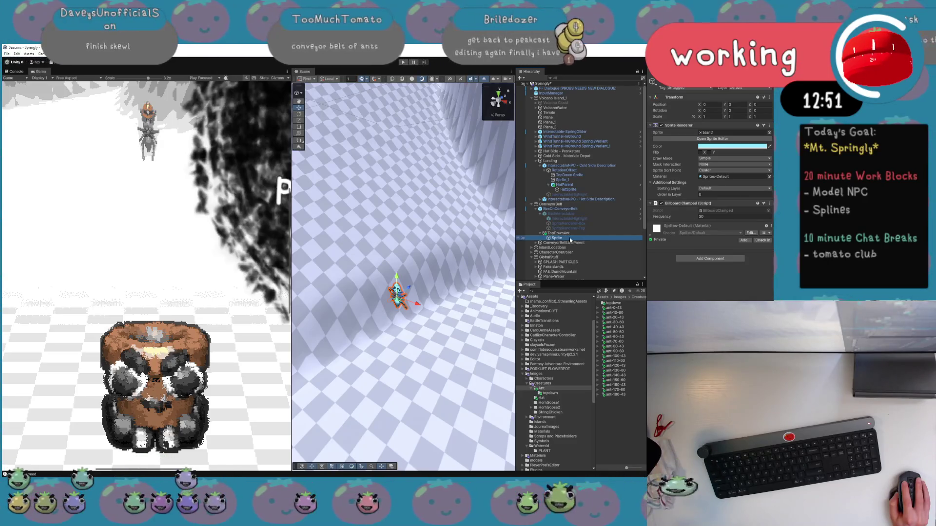
Return to BoxOnConveyorBelt and scroll through its DOTween Path settings
click(574, 208)
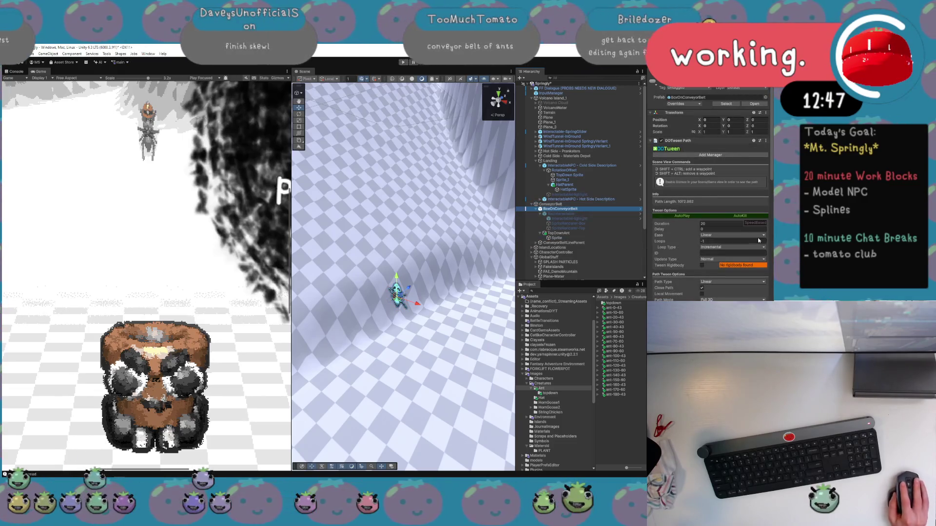
scroll(719, 256, down, 5)
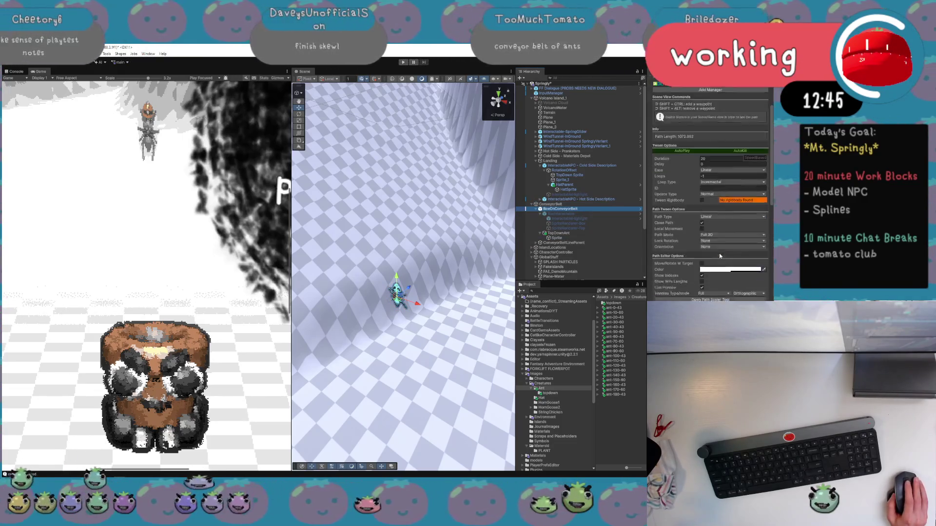
scroll(719, 276, down, 2)
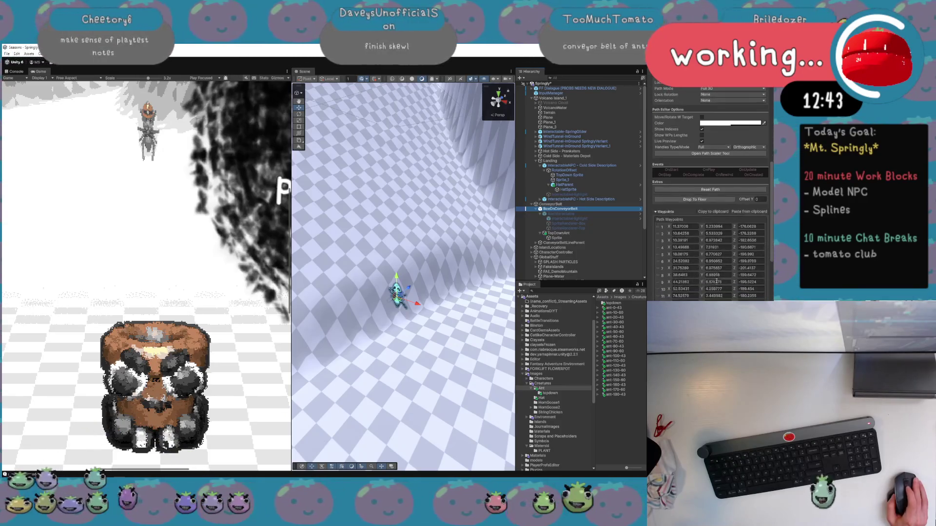
scroll(712, 278, up, 8)
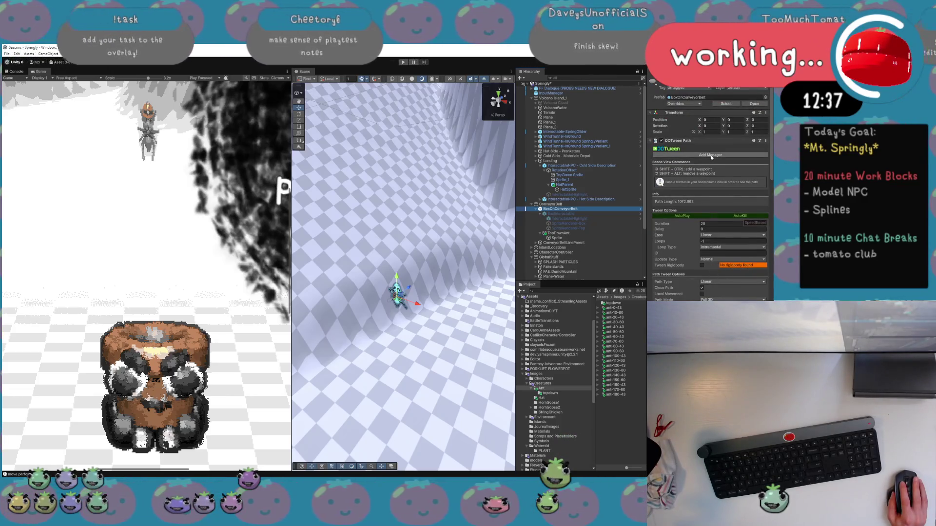
click(702, 218)
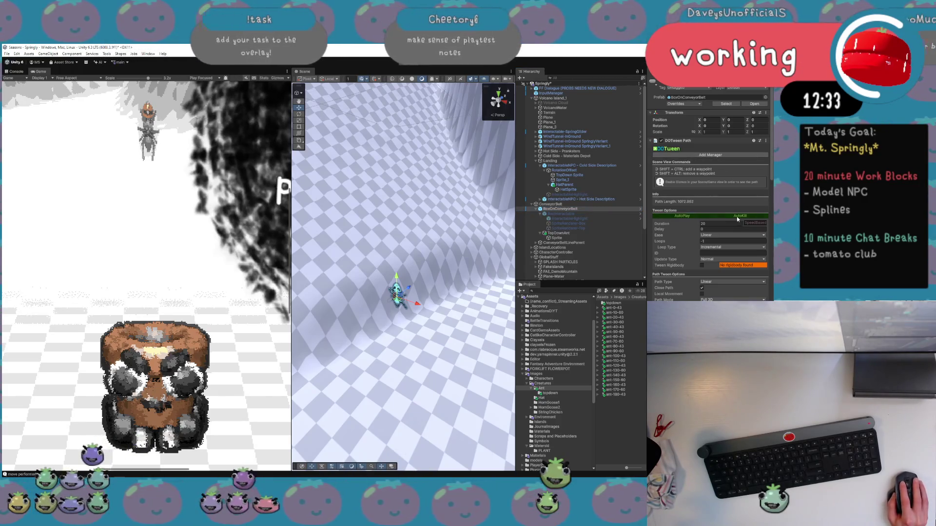
scroll(725, 239, down, 3)
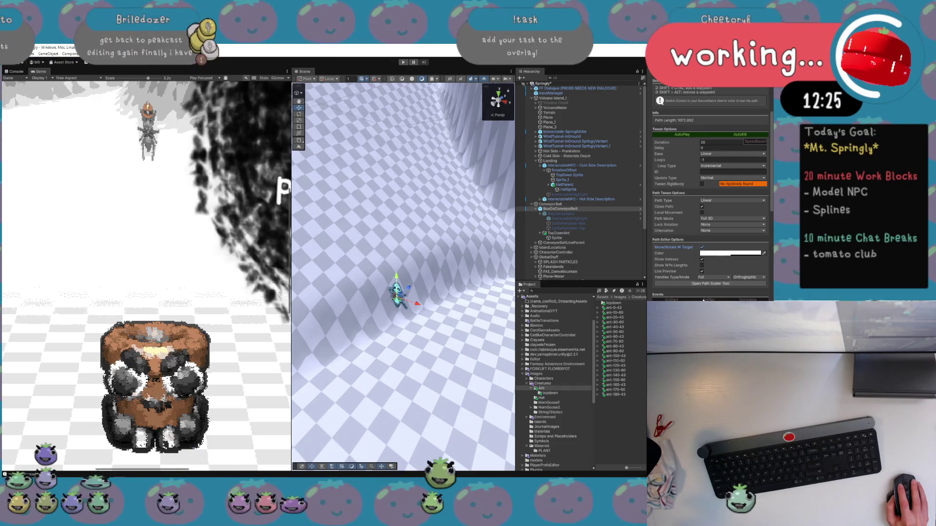
Recheck ConveyorBeltLineParent, the ant Sprite and TopDownAnt, then scroll BoxOnConveyorBelt's path to Path Waypoints
click(624, 242)
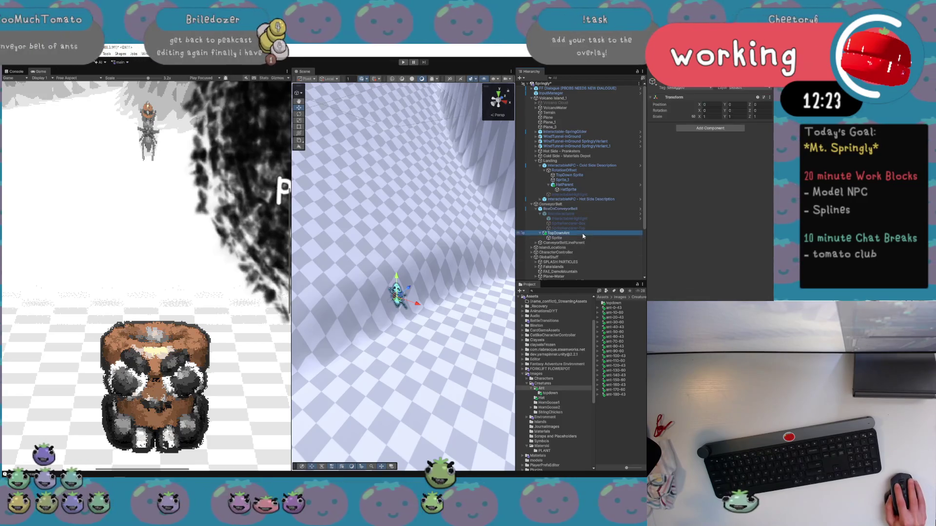
click(616, 238)
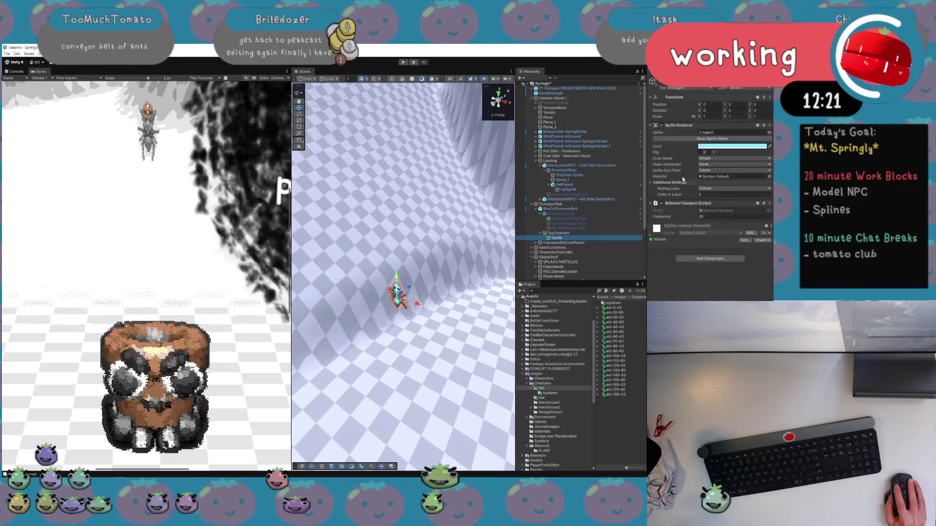
click(593, 233)
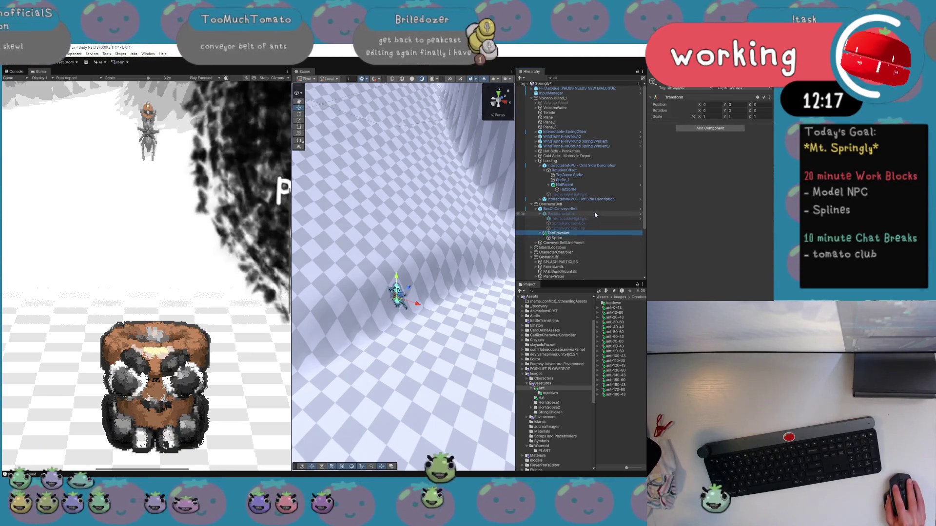
click(595, 209)
scroll(715, 241, down, 3)
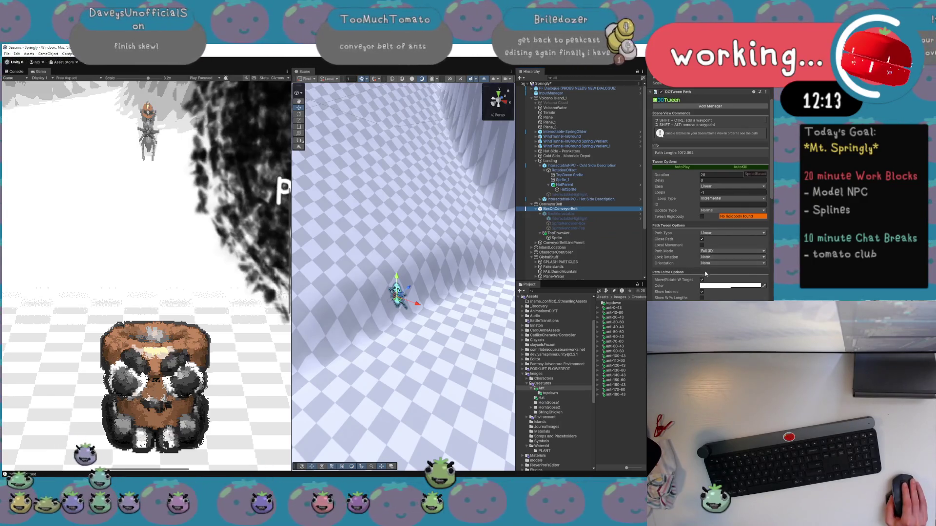
scroll(706, 274, down, 3)
scroll(706, 274, down, 6)
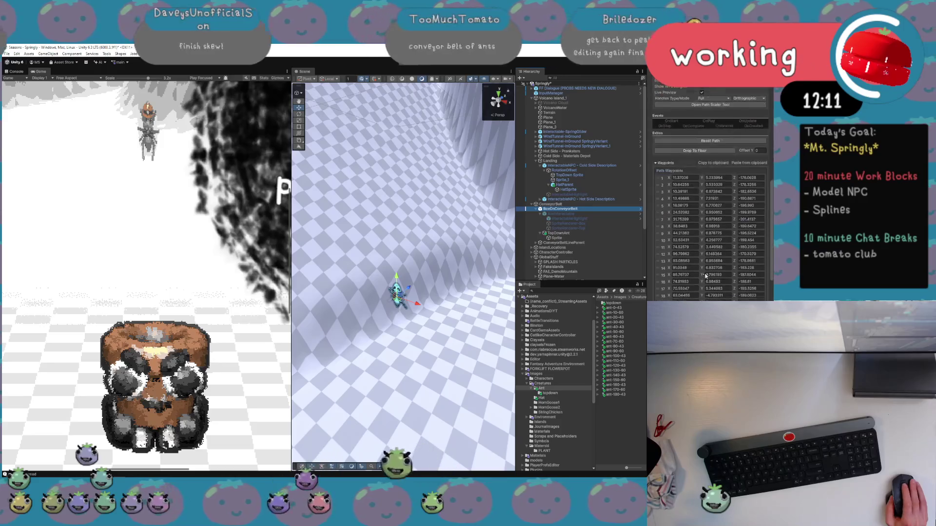
scroll(705, 276, up, 2)
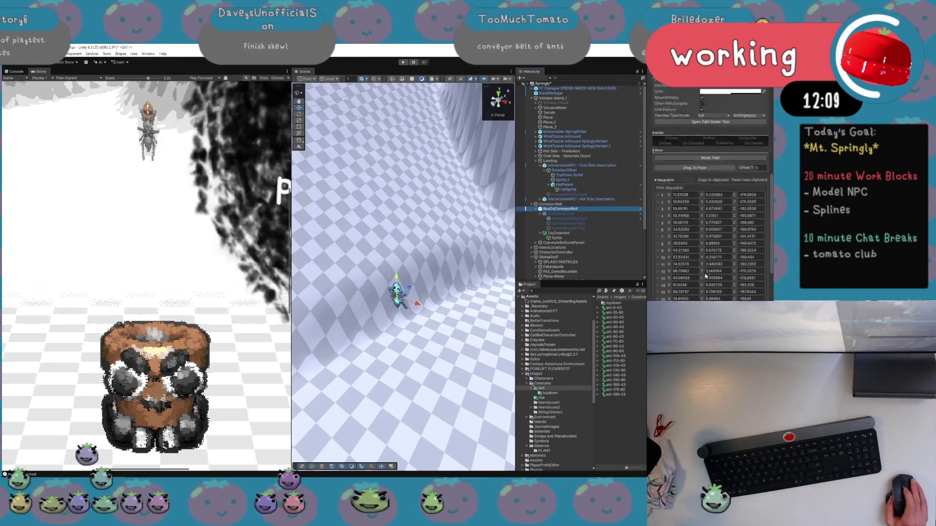
scroll(706, 276, up, 3)
Select waypoint row 1 and place the Game view beside the Scene view
click(661, 246)
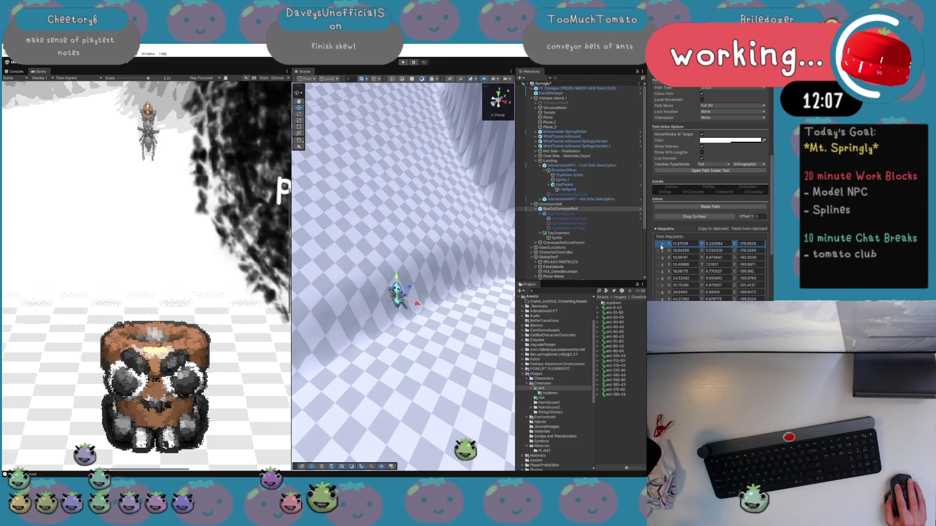
scroll(495, 287, down, 3)
scroll(495, 287, down, 3)
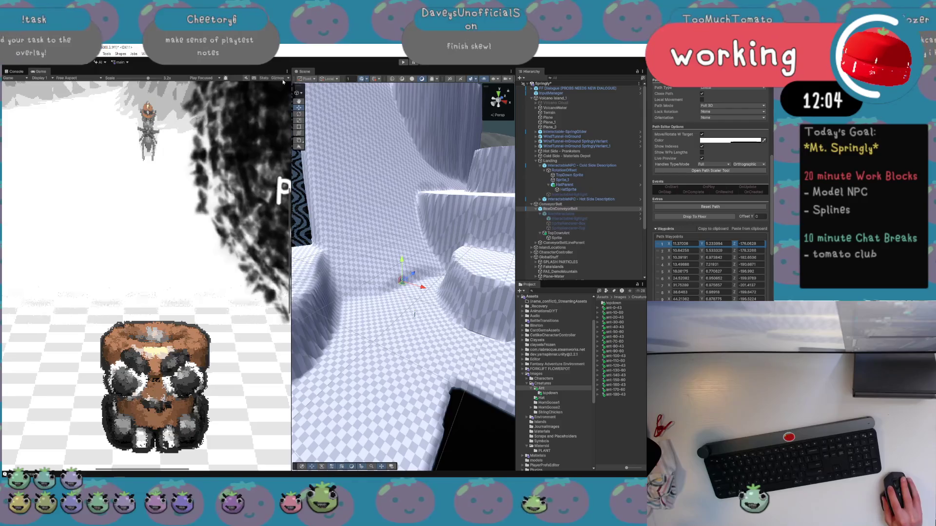
drag(41, 71, 340, 73)
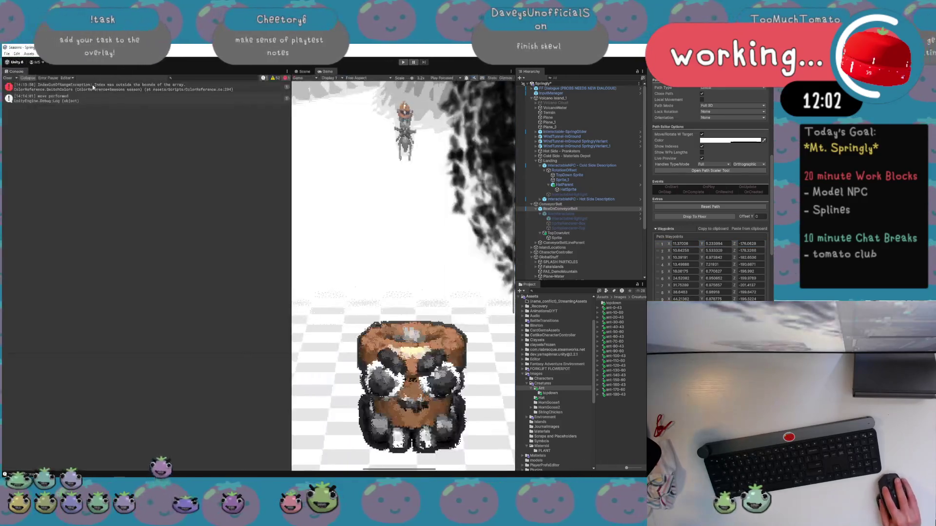
Rearrange the layout: widen the Scene view and dock the Console below the project files
click(303, 71)
drag(290, 102, 110, 102)
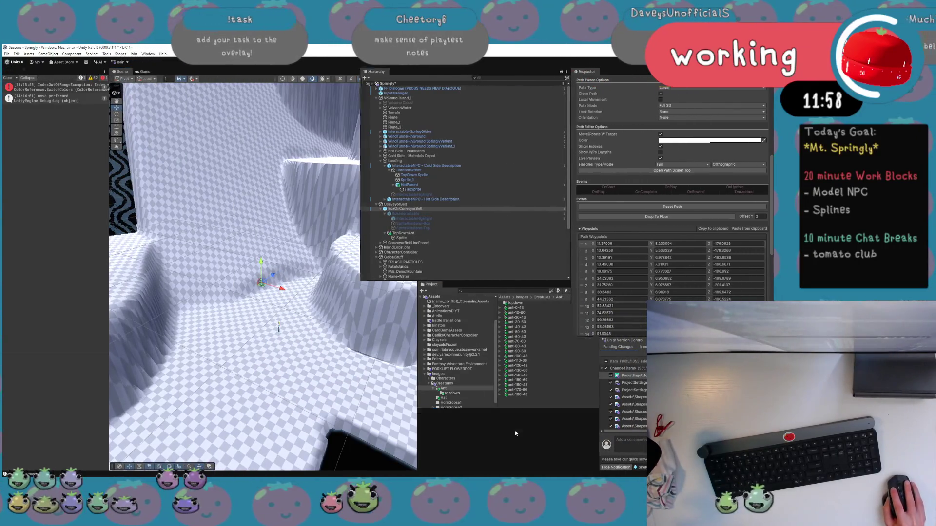
drag(514, 433, 515, 432)
Show the path waypoint handles and zoom the Scene view onto them on the terrain
key(f)
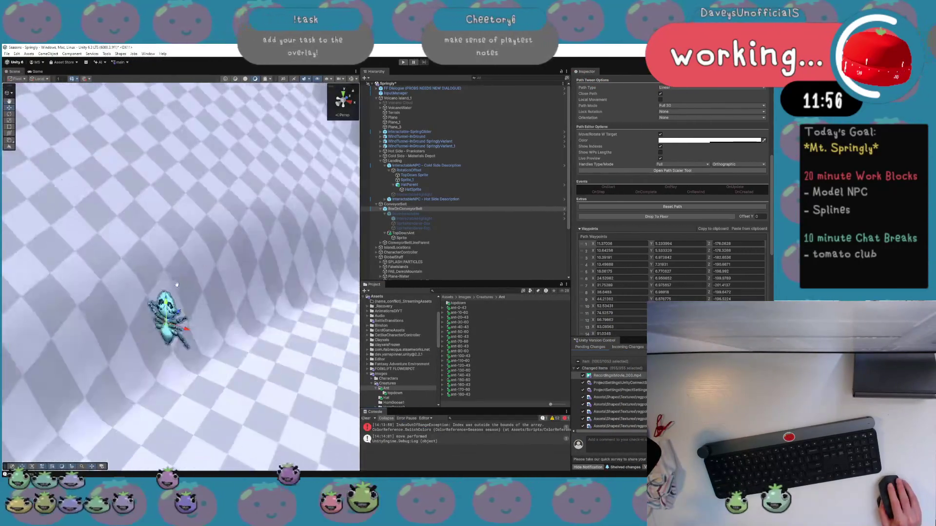
scroll(177, 284, down, 5)
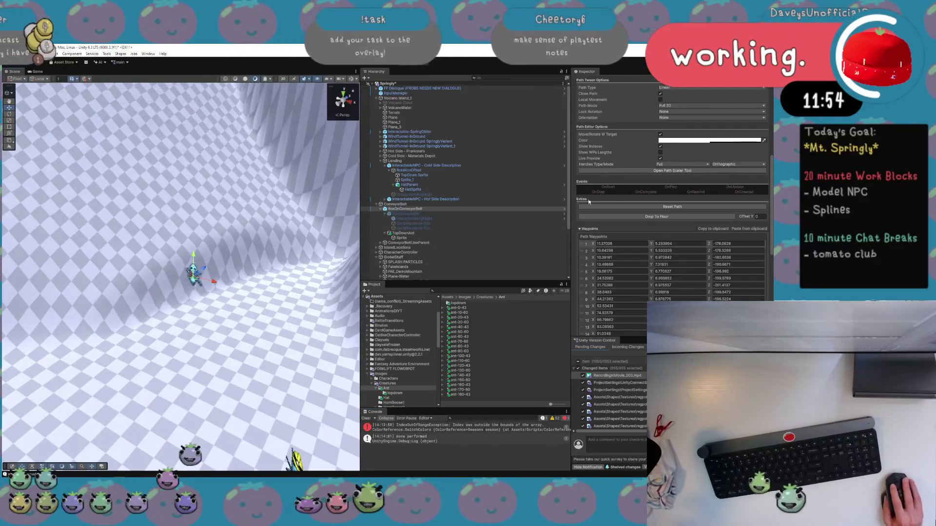
click(351, 79)
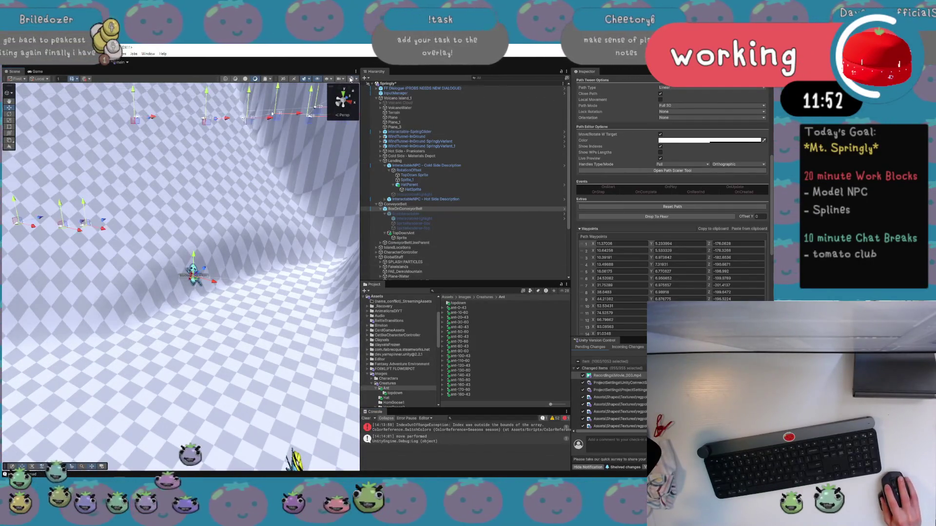
key(f)
scroll(234, 275, up, 3)
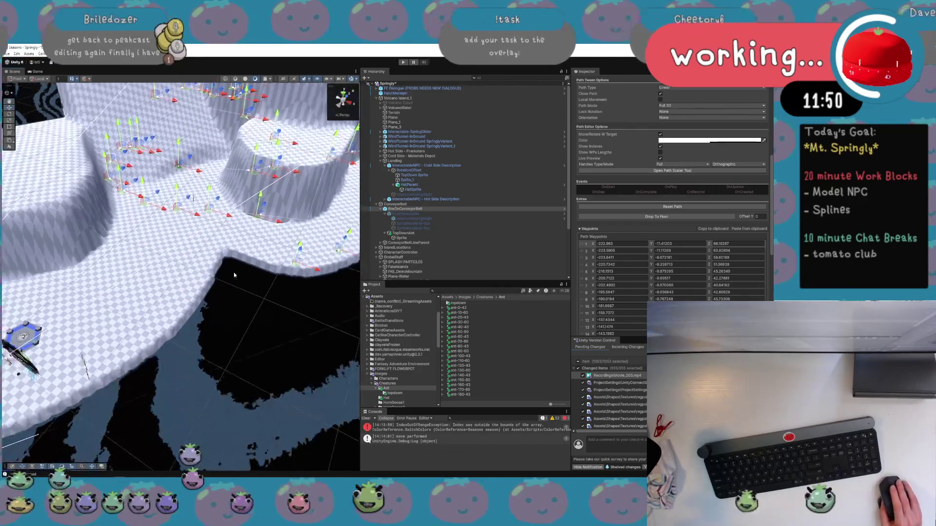
scroll(234, 275, down, 5)
scroll(282, 225, up, 3)
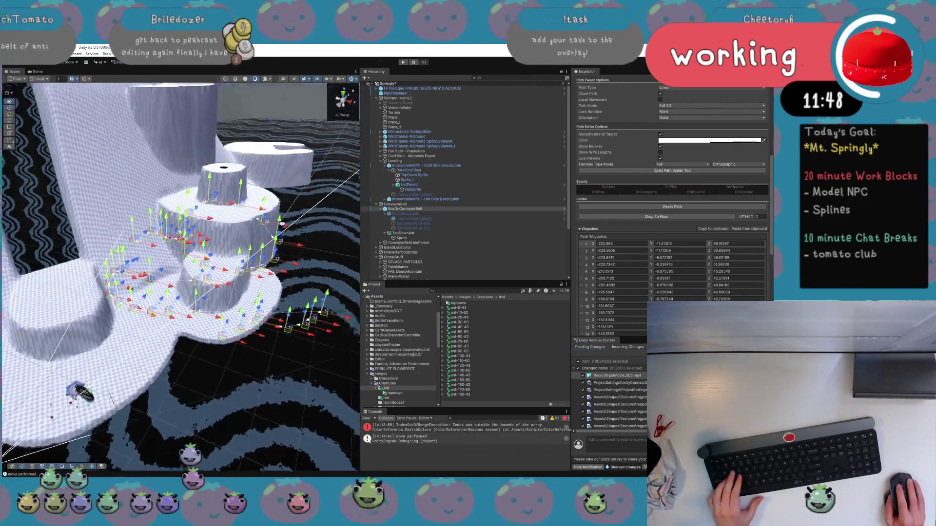
scroll(282, 225, up, 5)
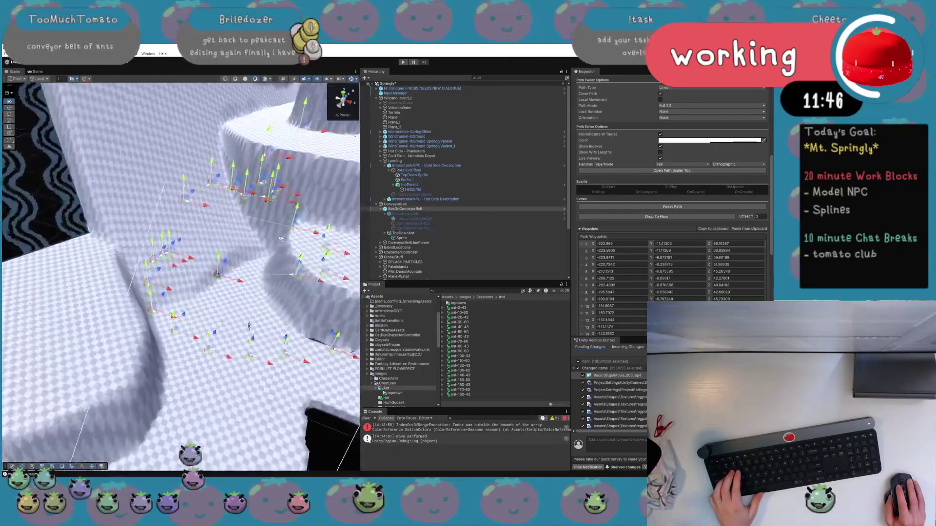
scroll(282, 238, up, 6)
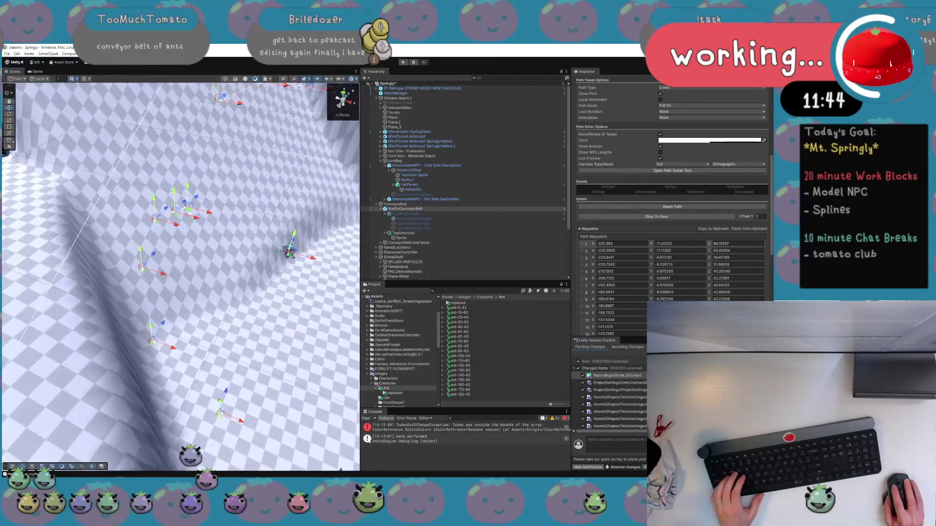
Clear the selection and select BoxOnConveyorBelt
click(258, 228)
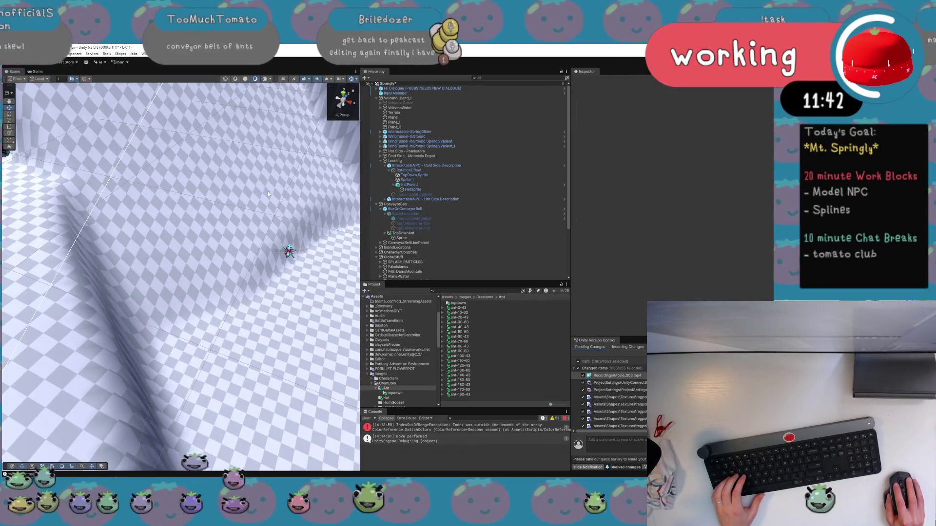
click(437, 213)
click(437, 209)
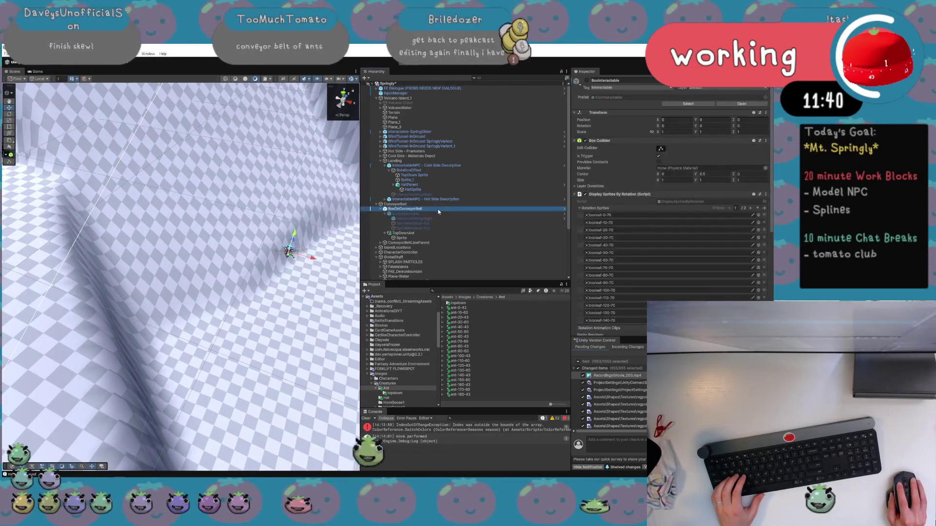
Select the extra waypoint rows in Path Waypoints and delete them, leaving two waypoints
scroll(672, 291, down, 10)
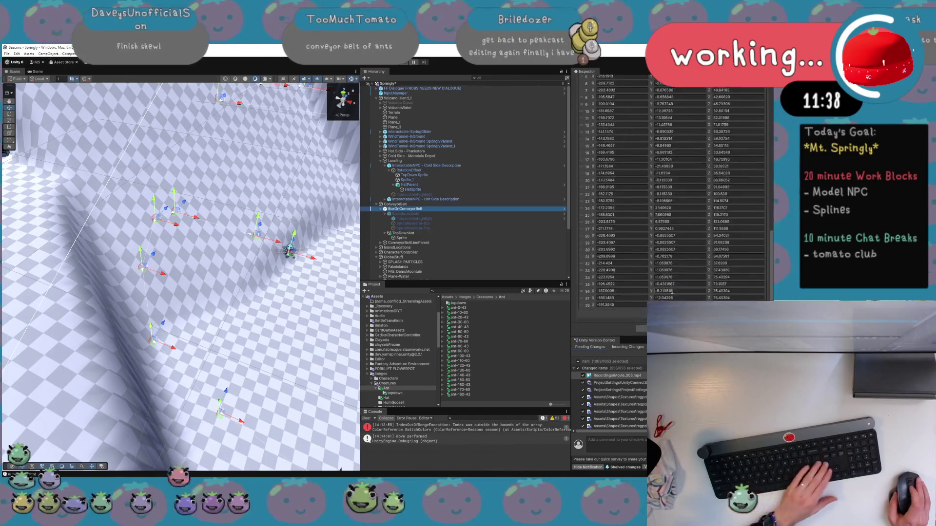
click(589, 306)
scroll(592, 301, up, 5)
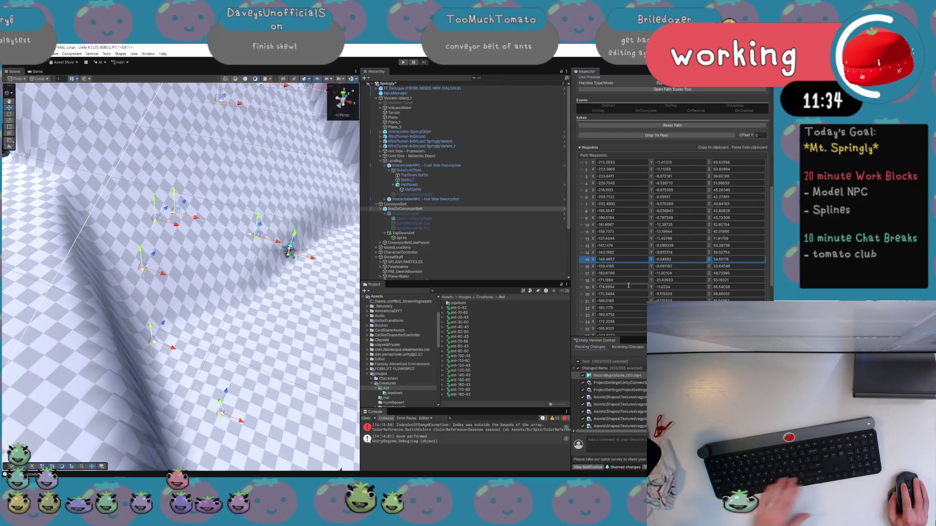
click(585, 267)
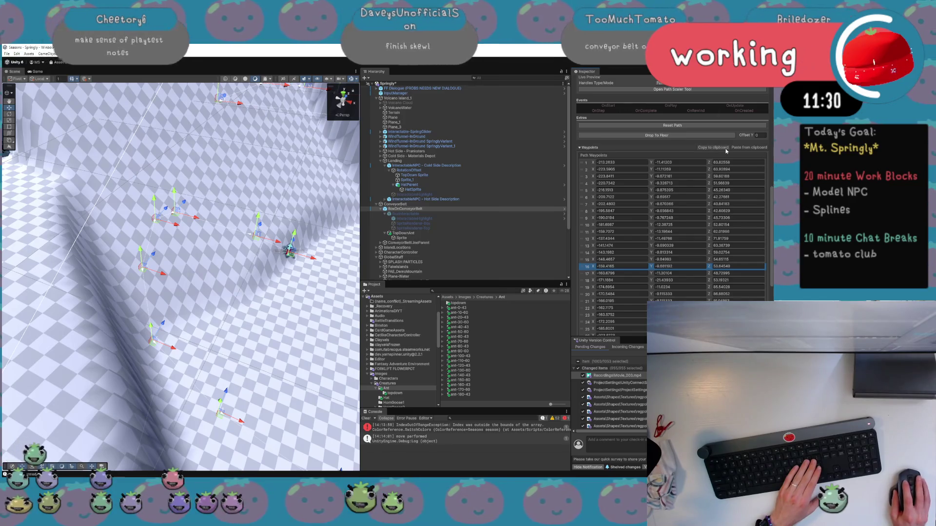
click(590, 147)
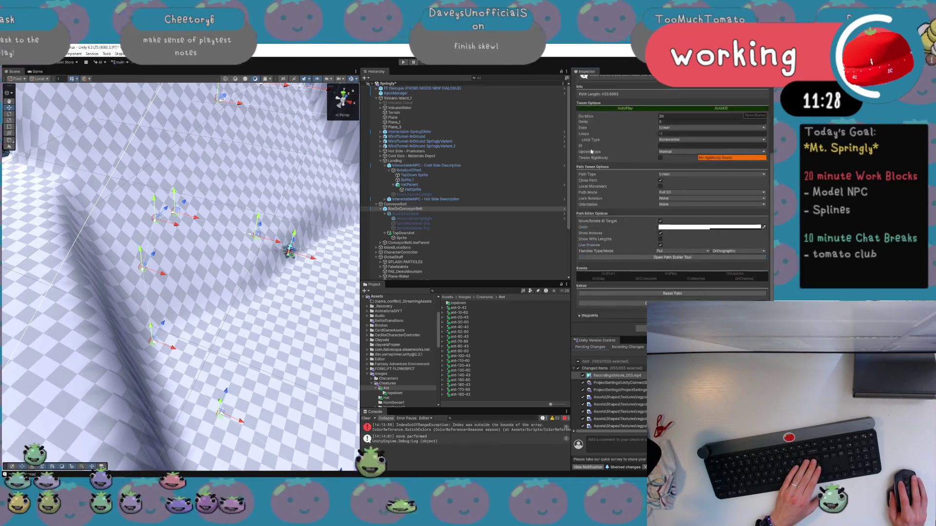
click(581, 316)
scroll(672, 195, down, 10)
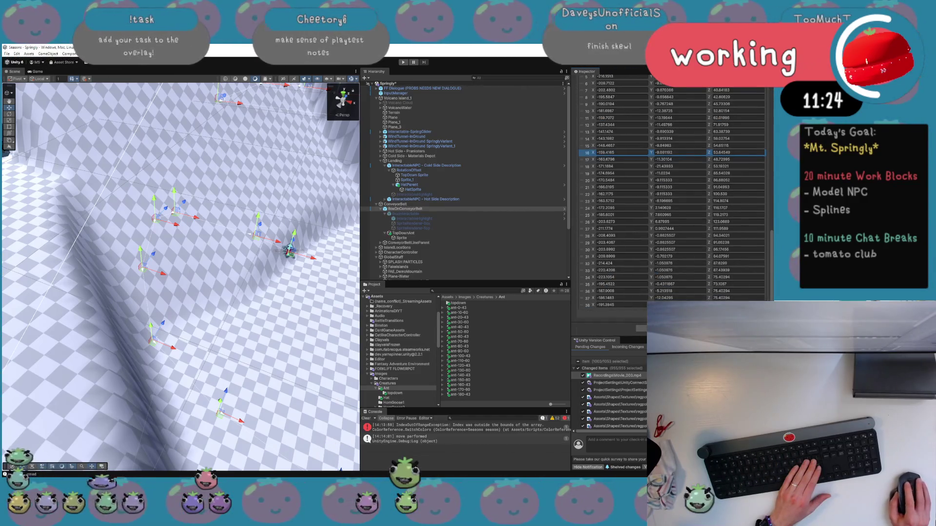
scroll(673, 153, up, 1)
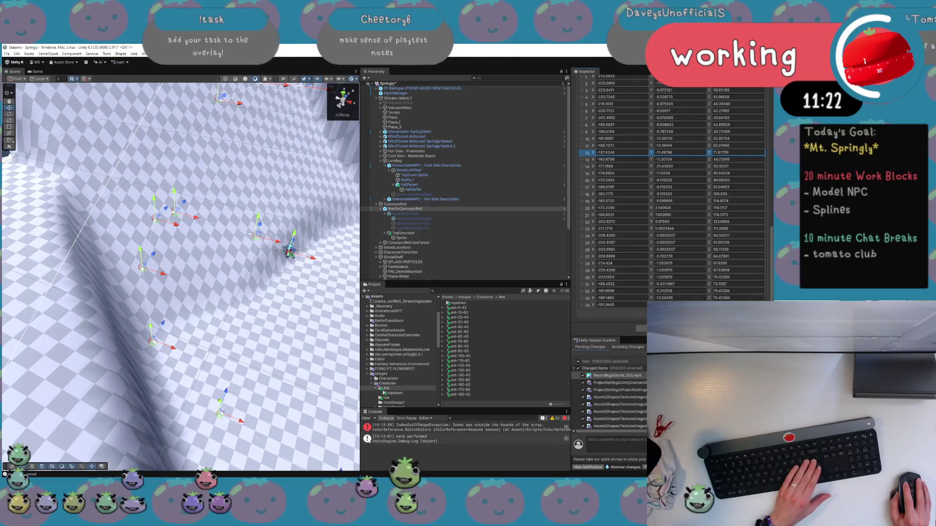
scroll(672, 195, up, 5)
scroll(672, 195, up, 5)
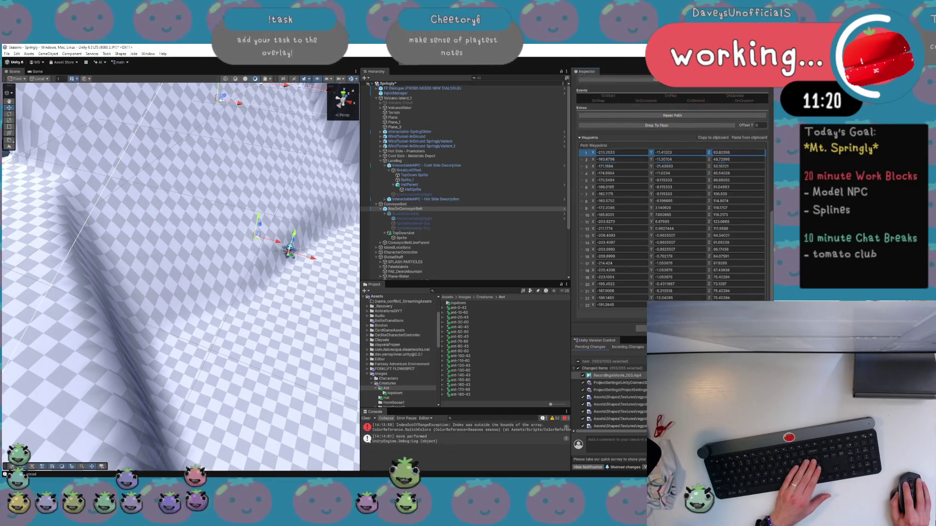
scroll(673, 195, up, 3)
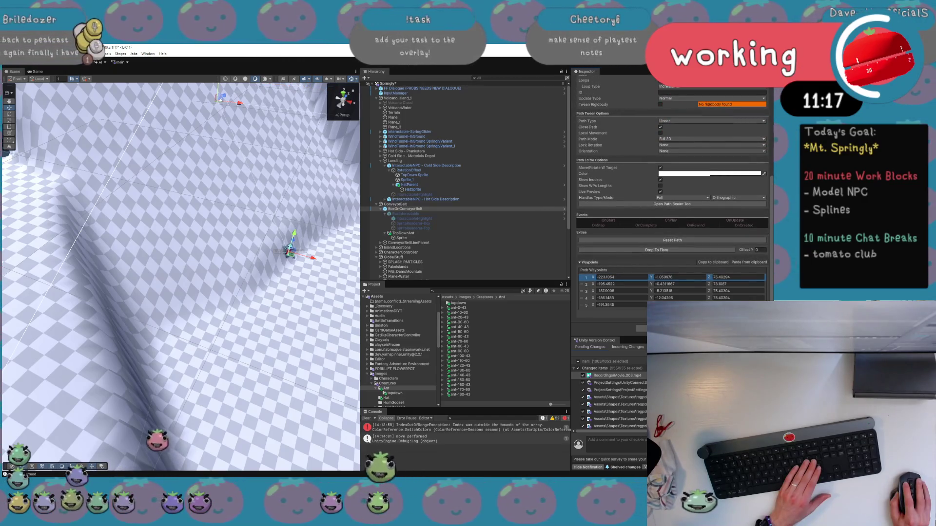
key(ctrl+z)
key(ctrl+z)
key(ctrl+z)
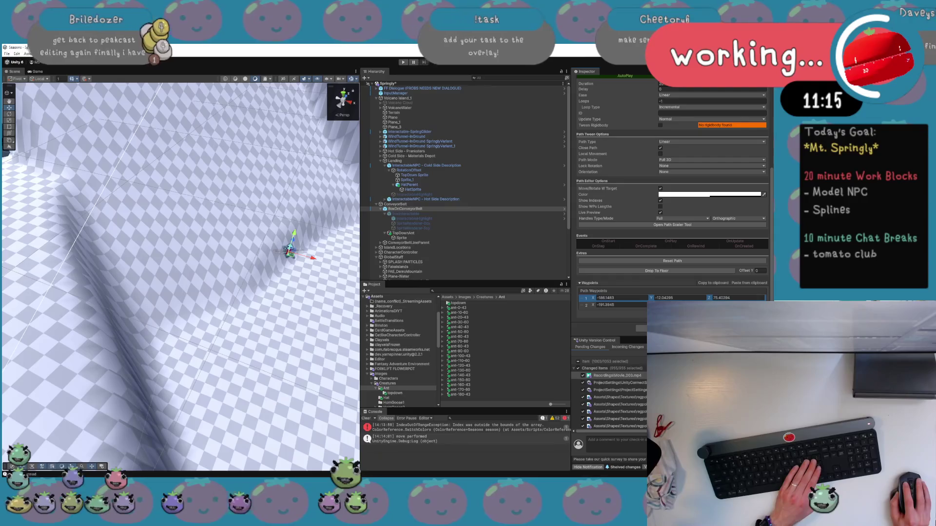
Set waypoint 1 to X 0, Y 5.35, Z 0
text(0)
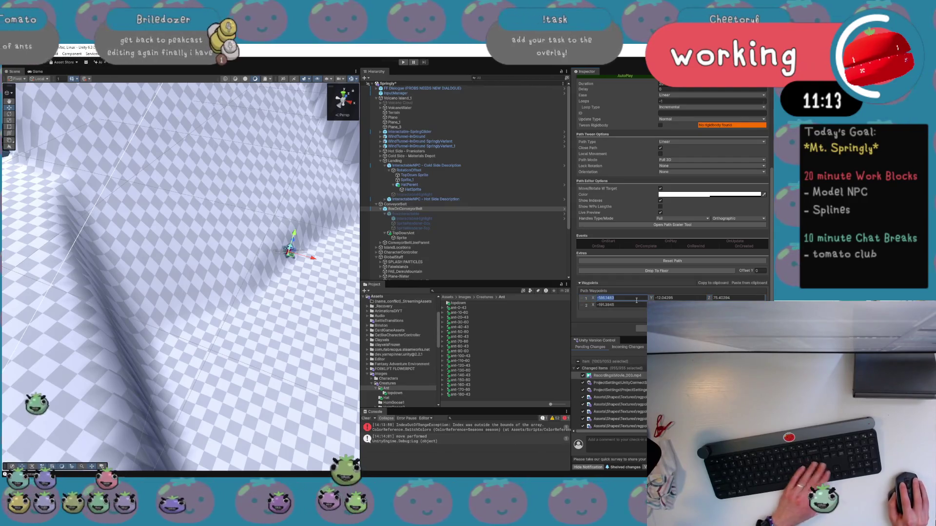
click(686, 297)
text(0)
click(736, 298)
text(0)
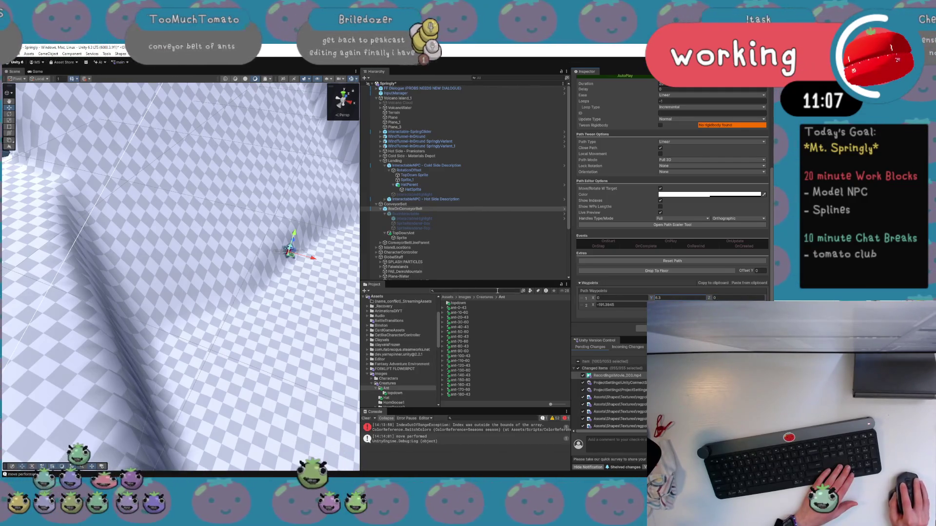
text(f)
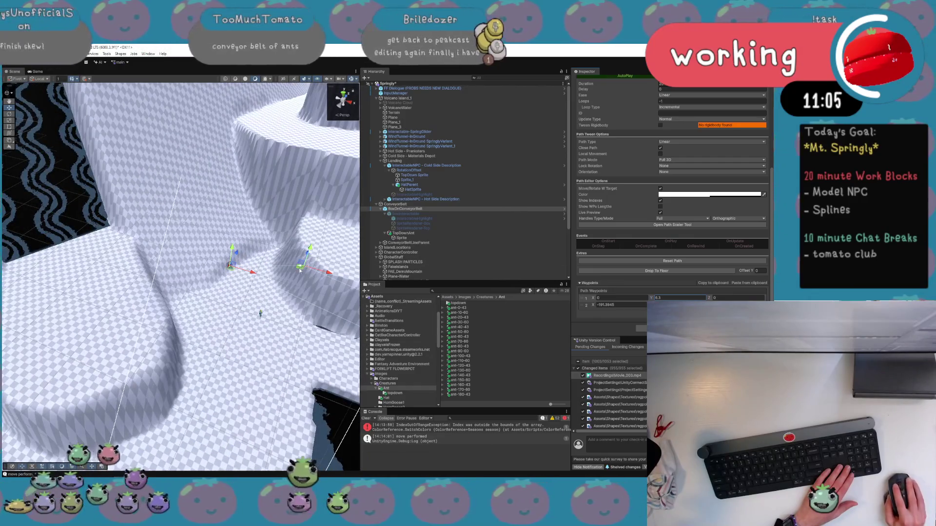
drag(231, 268, 232, 268)
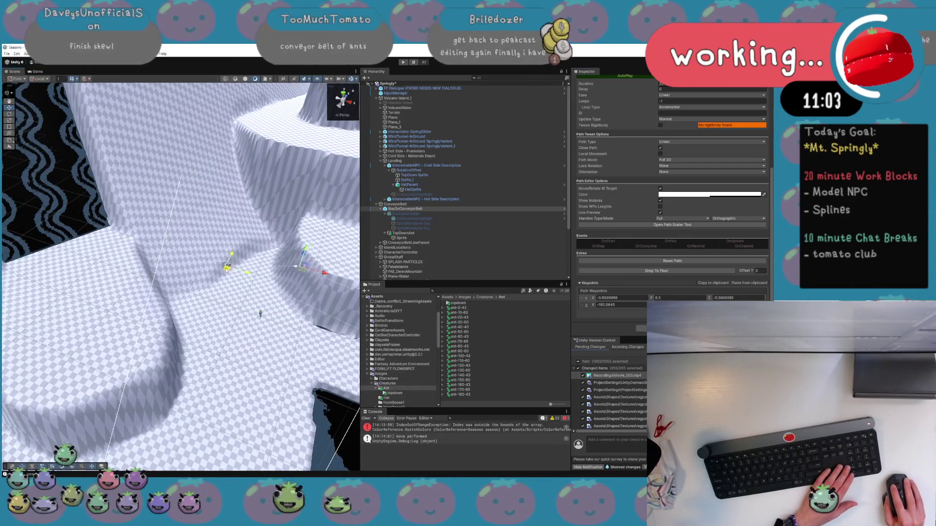
click(731, 298)
text(0)
click(619, 298)
text(0)
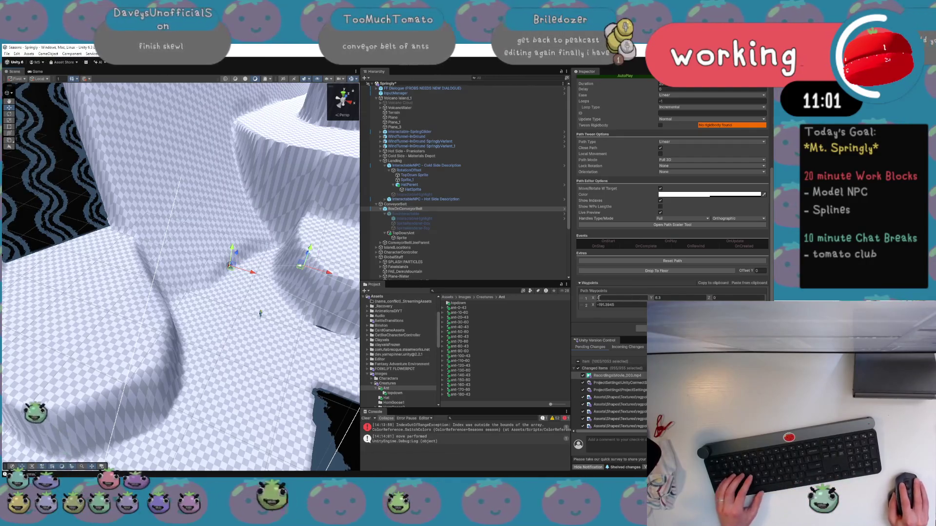
drag(651, 298, 639, 298)
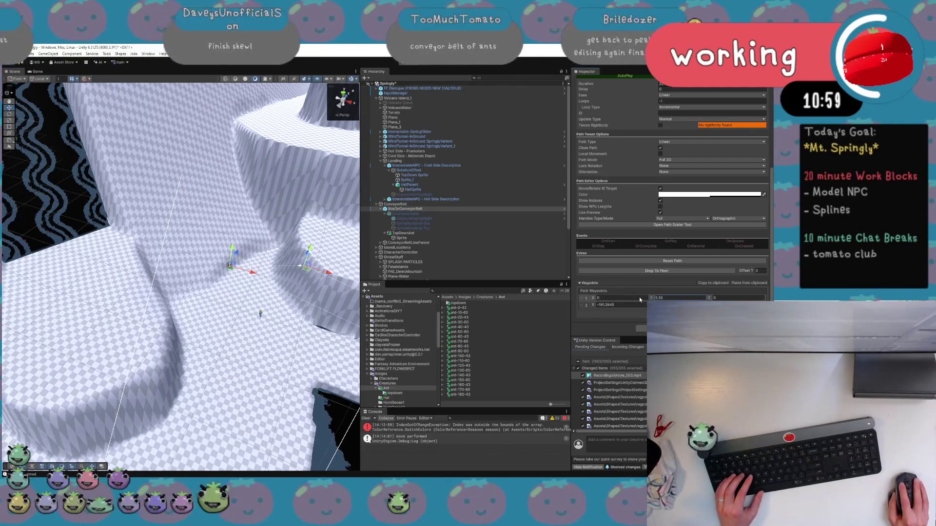
scroll(326, 305, down, 3)
scroll(326, 307, up, 5)
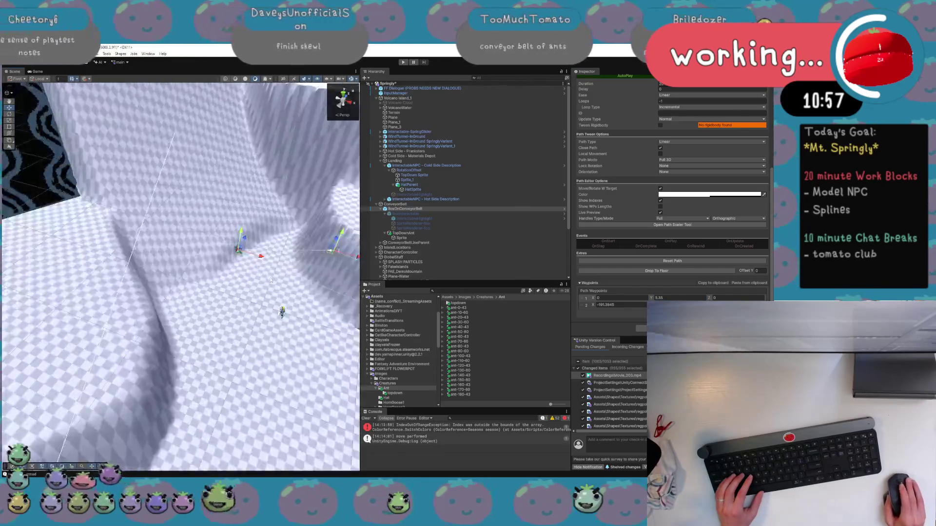
Paste waypoint 2's X value into waypoint 1
scroll(246, 277, down, 5)
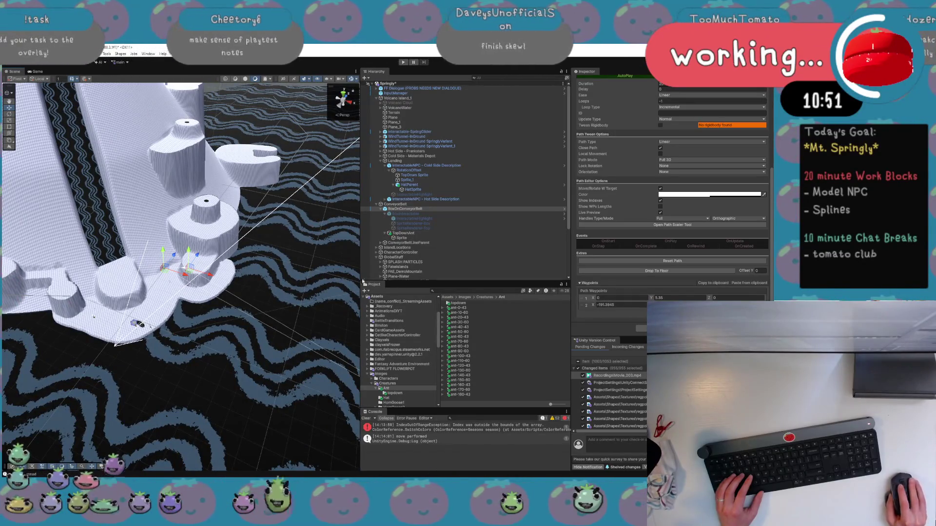
scroll(275, 274, up, 3)
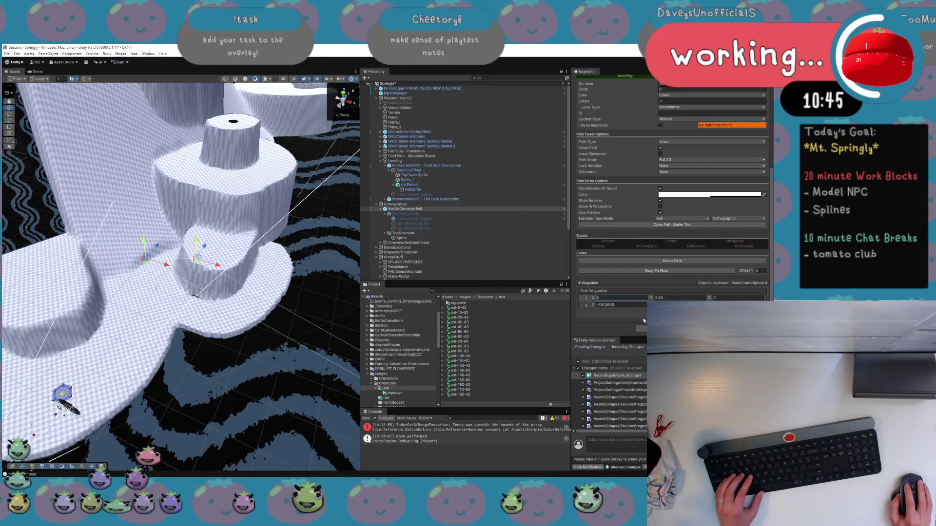
click(586, 301)
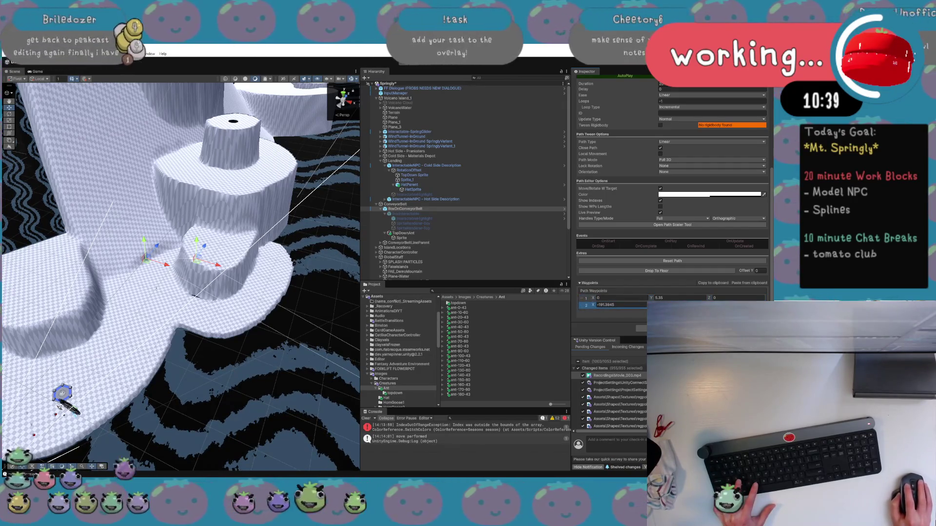
click(580, 299)
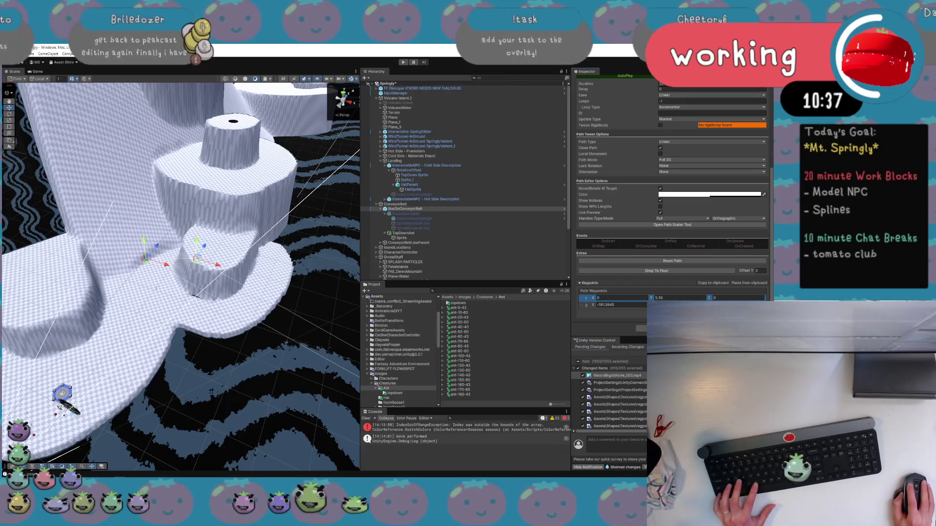
key(ctrl+v)
Add a third waypoint on the stacked cylinder and drag it higher up the terrain
mouse_move(236, 282)
mouse_down()
mouse_move(211, 261)
mouse_move(204, 224)
mouse_move(194, 218)
mouse_up()
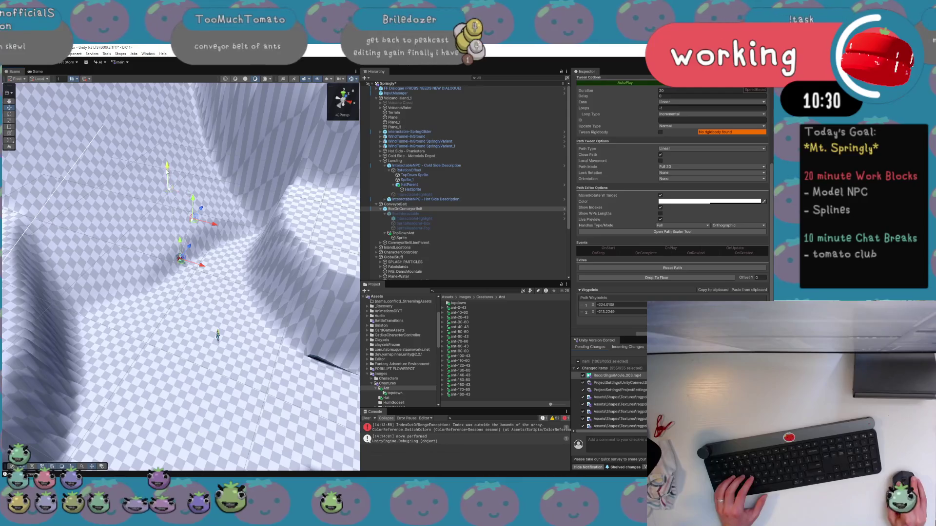
key(f)
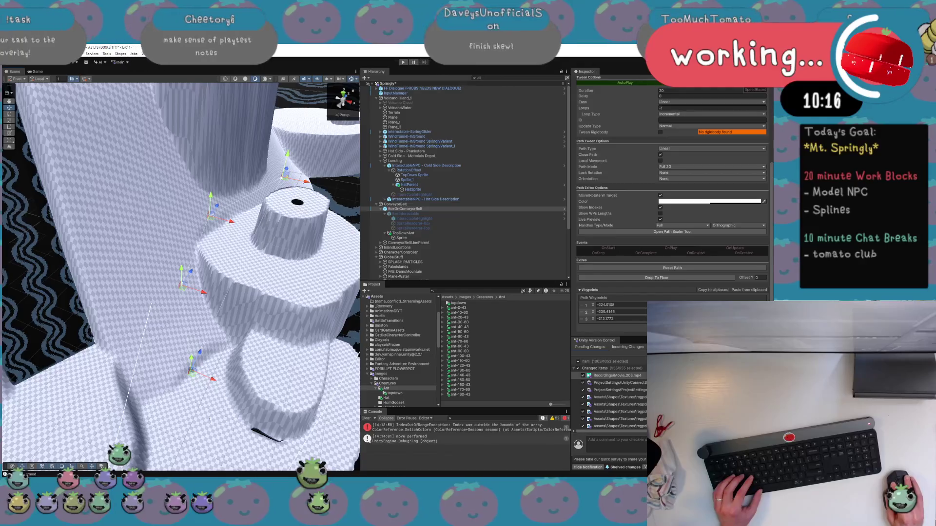
ctrl+shift+click(292, 174)
scroll(312, 203, up, 10)
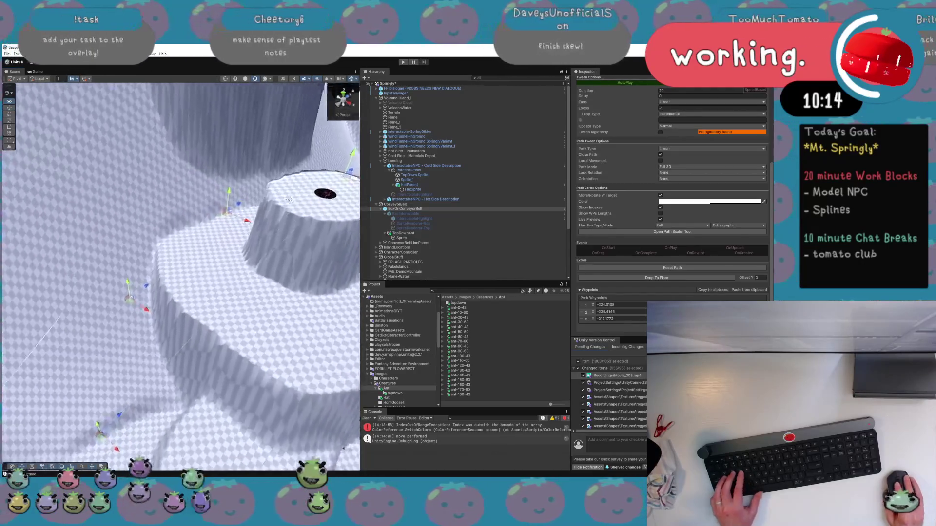
mouse_move(235, 216)
mouse_down()
mouse_move(7, 223)
mouse_move(135, 322)
mouse_up()
drag(273, 331, 331, 157)
click(366, 205)
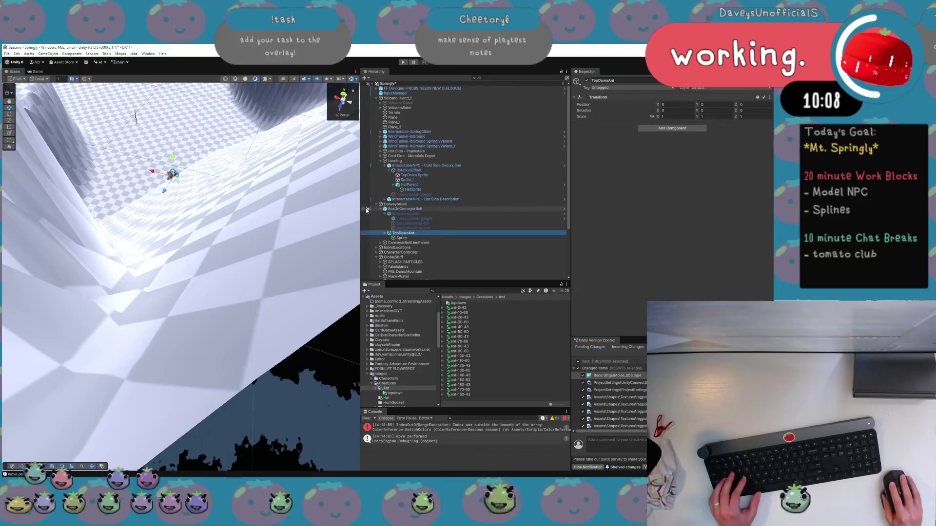
Frame BoxOnConveyorBelt and orbit the Scene view around the slope
right_click(366, 207)
key(Escape)
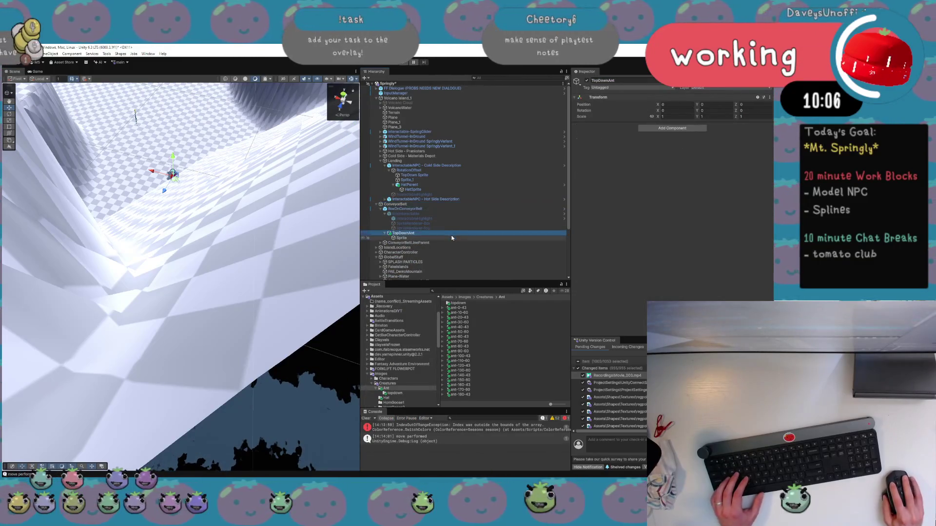
double_click(425, 209)
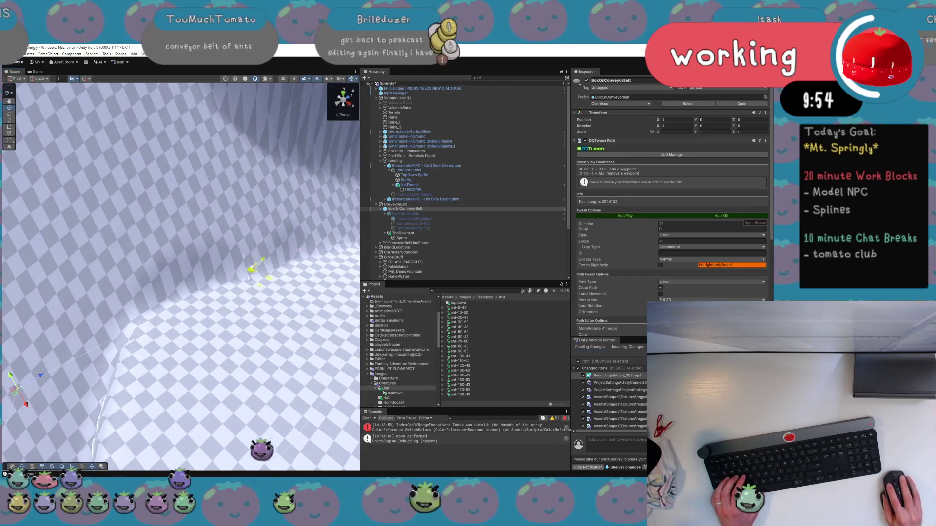
mouse_move(129, 255)
mouse_down()
mouse_move(94, 261)
mouse_move(176, 151)
mouse_move(228, 282)
mouse_move(240, 273)
mouse_move(220, 271)
mouse_move(285, 260)
mouse_move(319, 266)
mouse_move(294, 223)
mouse_move(294, 203)
mouse_up()
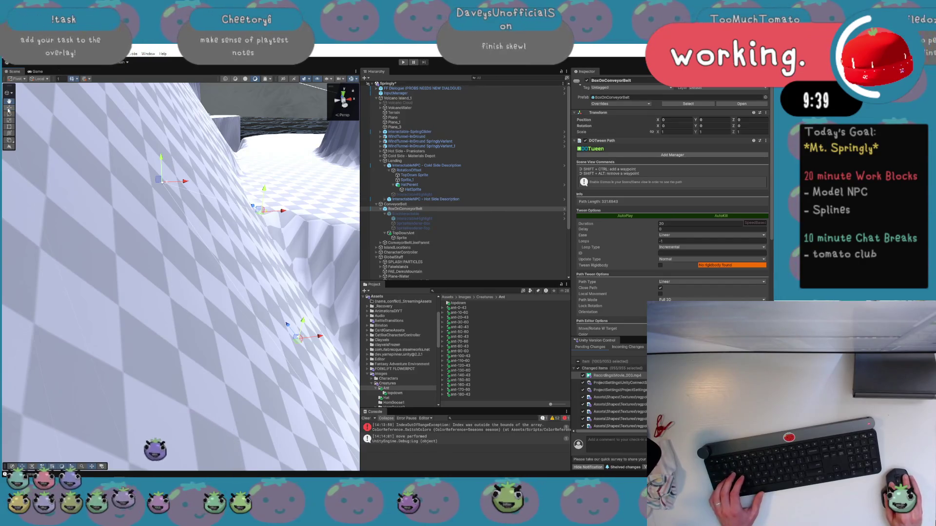
mouse_move(259, 219)
mouse_down()
mouse_move(266, 251)
mouse_move(258, 253)
mouse_move(284, 325)
mouse_up()
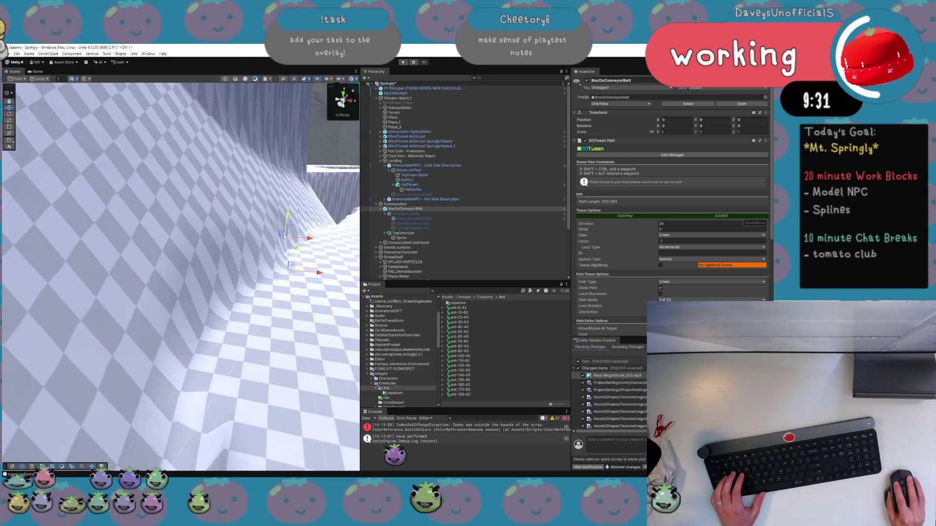
Nudge path waypoints around the cylinder tower, shortening the path to about 173
scroll(242, 252, down, 10)
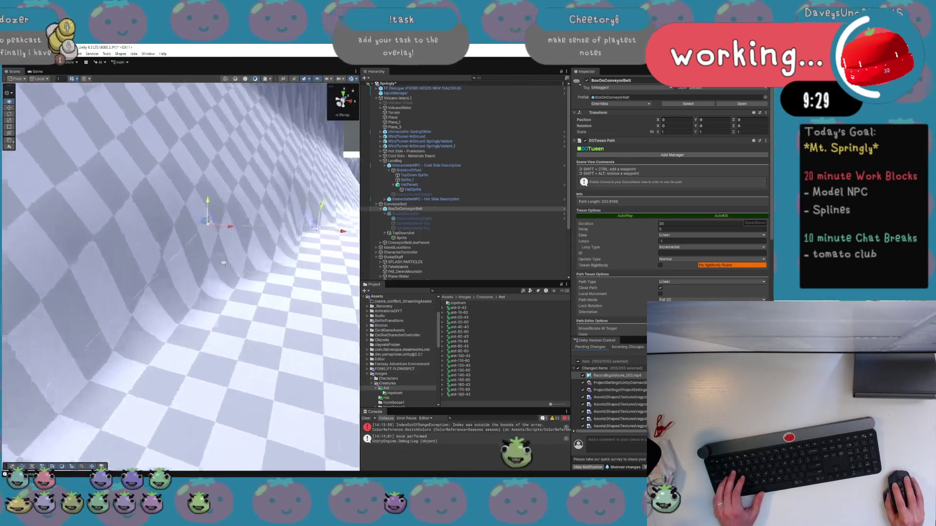
drag(272, 248, 276, 240)
mouse_move(333, 235)
mouse_down()
mouse_move(318, 234)
mouse_move(311, 215)
mouse_move(292, 267)
mouse_move(295, 246)
mouse_move(246, 239)
mouse_up()
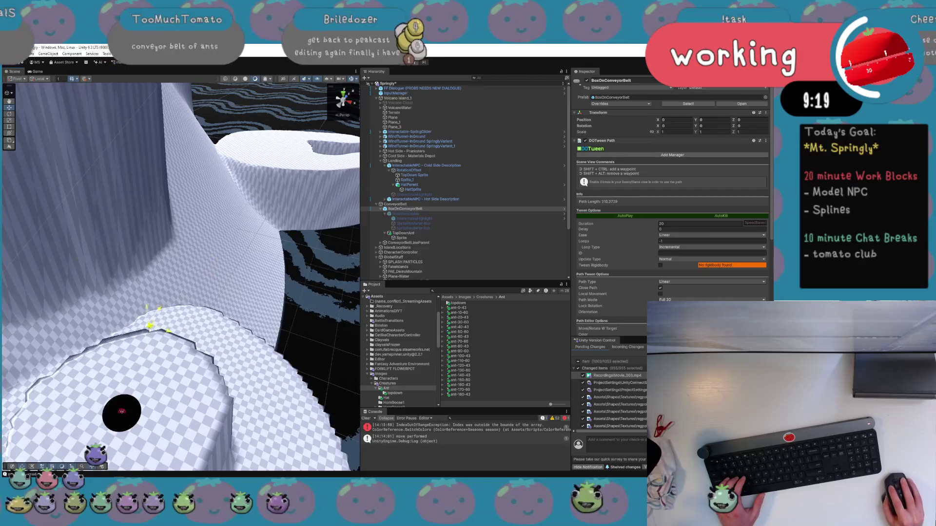
drag(147, 309, 30, 277)
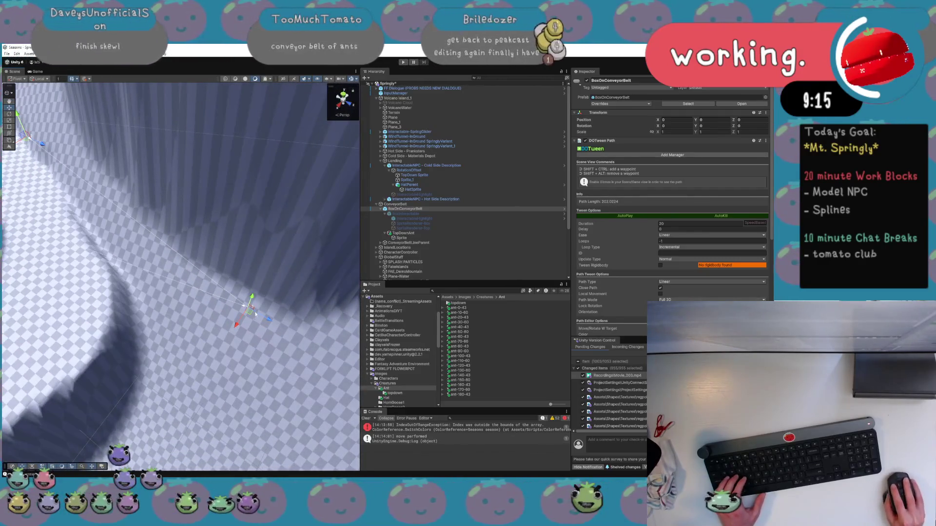
mouse_move(131, 260)
mouse_down()
mouse_move(147, 245)
mouse_move(227, 250)
mouse_up()
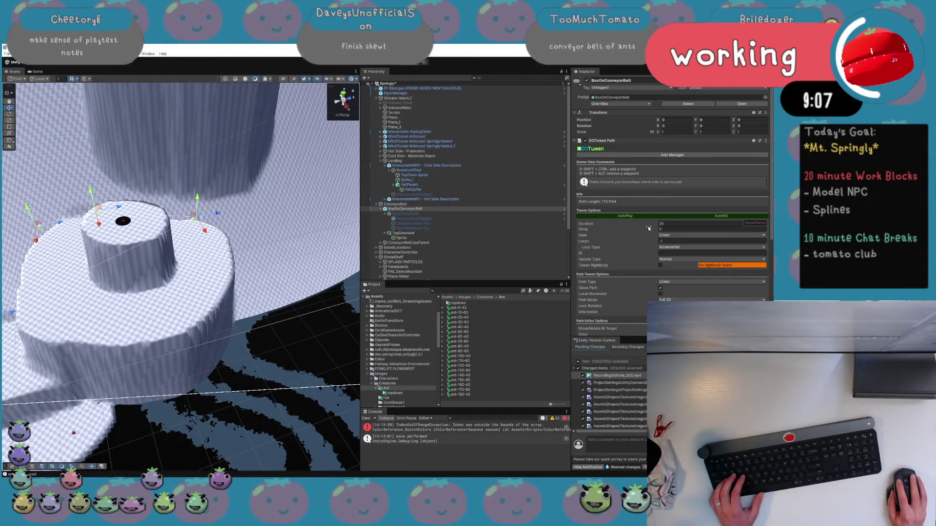
scroll(641, 296, down, 1)
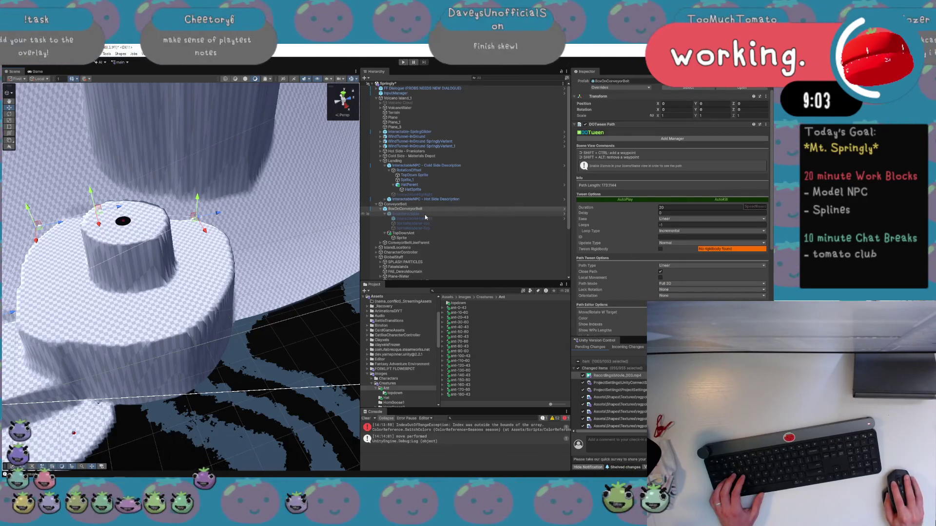
Add the fourth and fifth waypoints and drop the path onto the terrain
scroll(672, 219, down, 8)
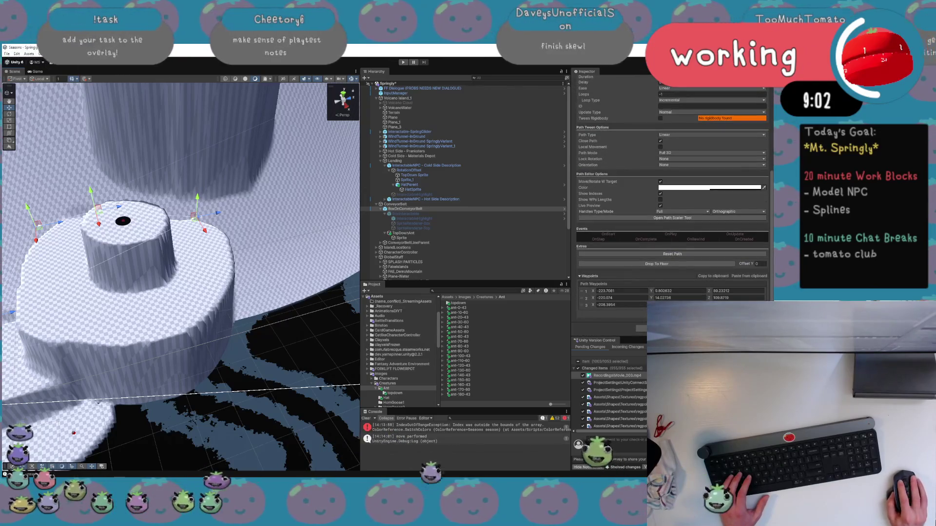
click(755, 328)
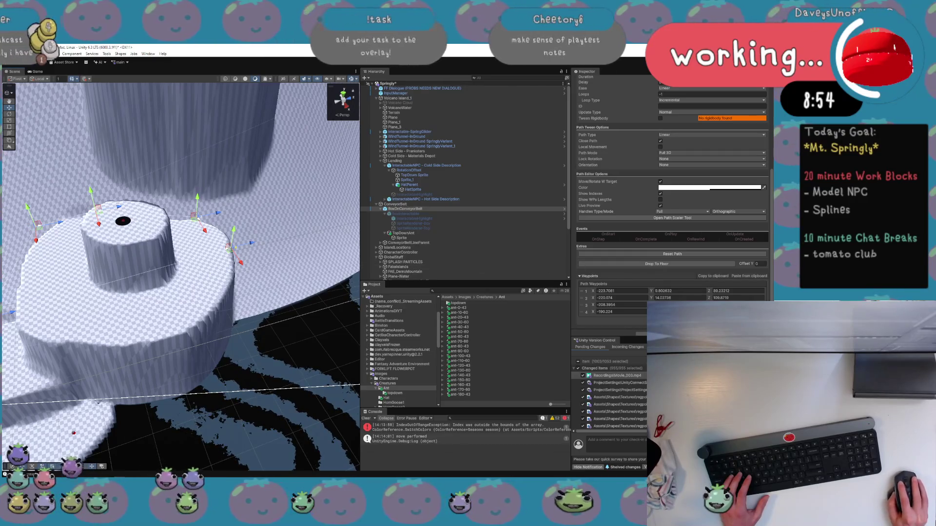
click(755, 335)
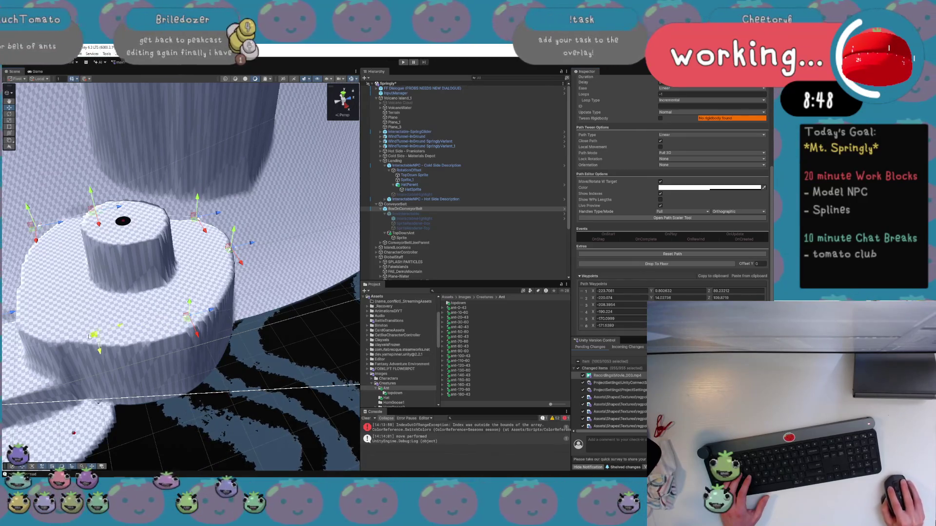
click(714, 262)
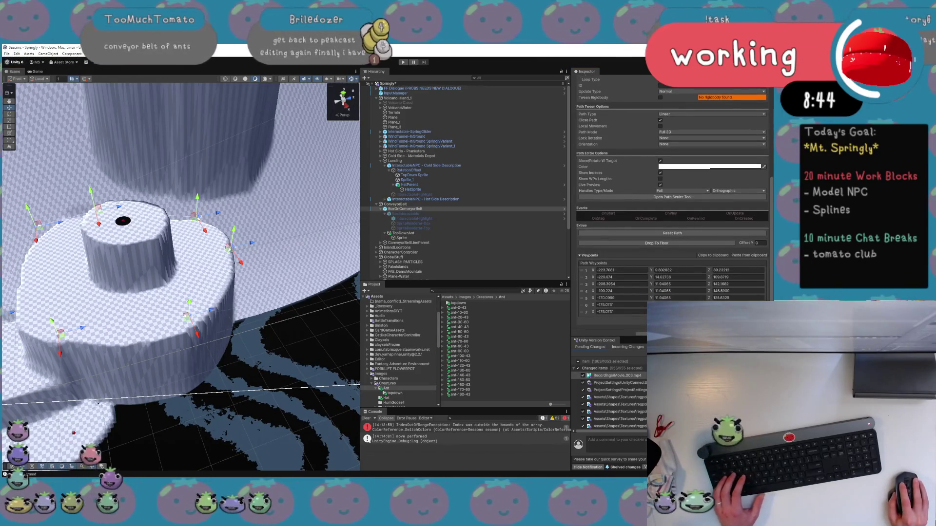
Nudge waypoint 7 left, add an eighth waypoint, and drop all waypoints onto the terrain again
drag(152, 285, 112, 243)
drag(70, 425, 83, 426)
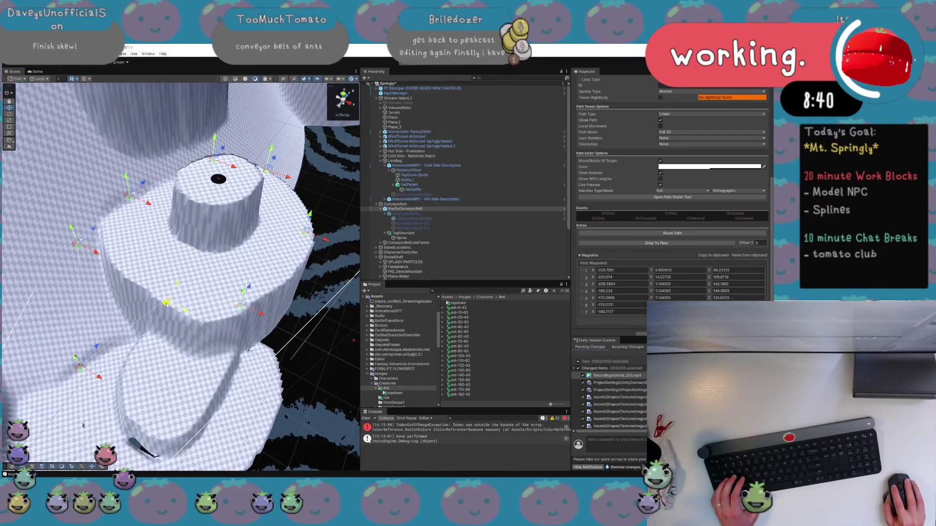
mouse_move(153, 297)
mouse_down()
mouse_move(223, 296)
mouse_move(227, 267)
mouse_up()
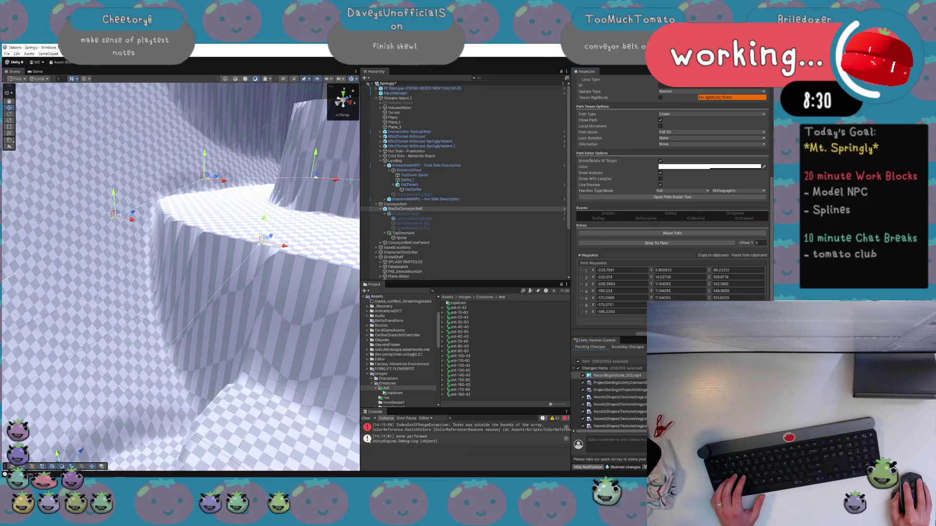
click(756, 318)
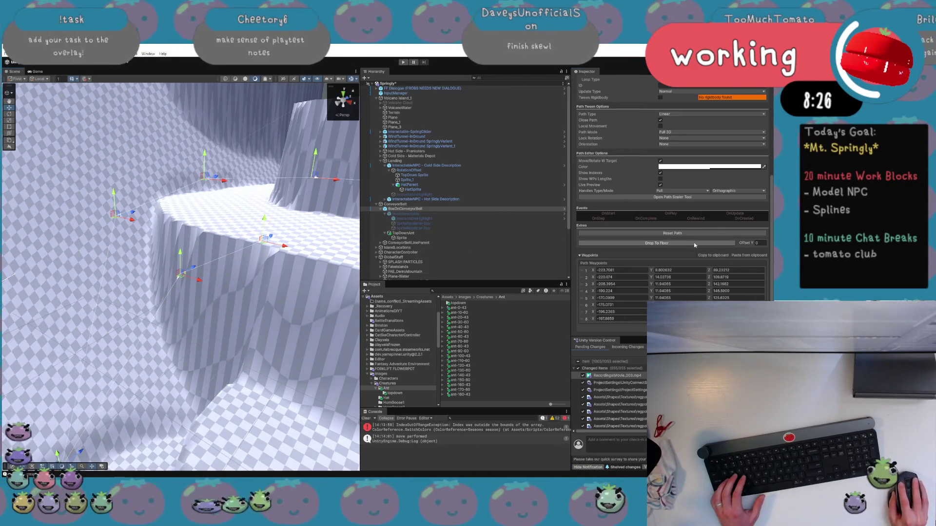
click(692, 242)
mouse_move(215, 317)
mouse_down()
mouse_move(254, 313)
mouse_move(254, 343)
mouse_move(327, 321)
mouse_move(326, 292)
mouse_move(304, 286)
mouse_up()
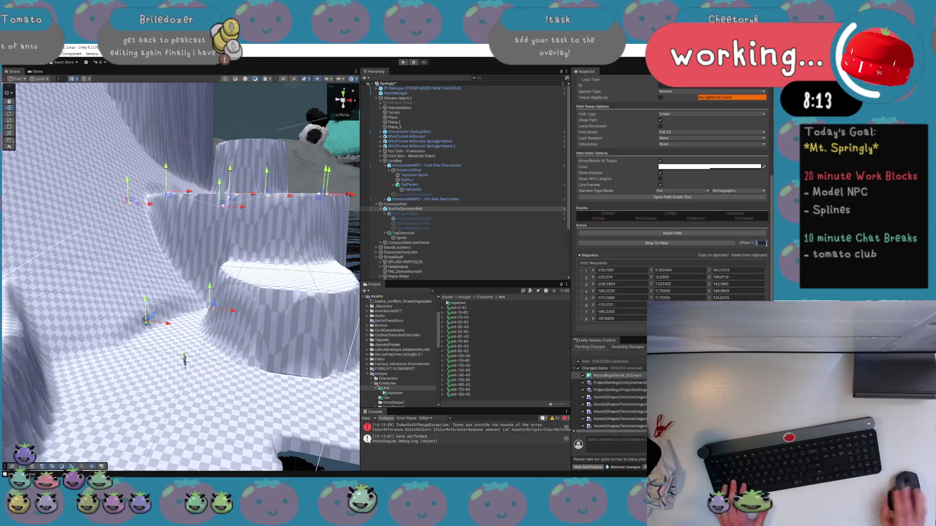
key(BackSpace)
Re-drop the waypoints onto the terrain with a 0.1 Y offset
click(695, 242)
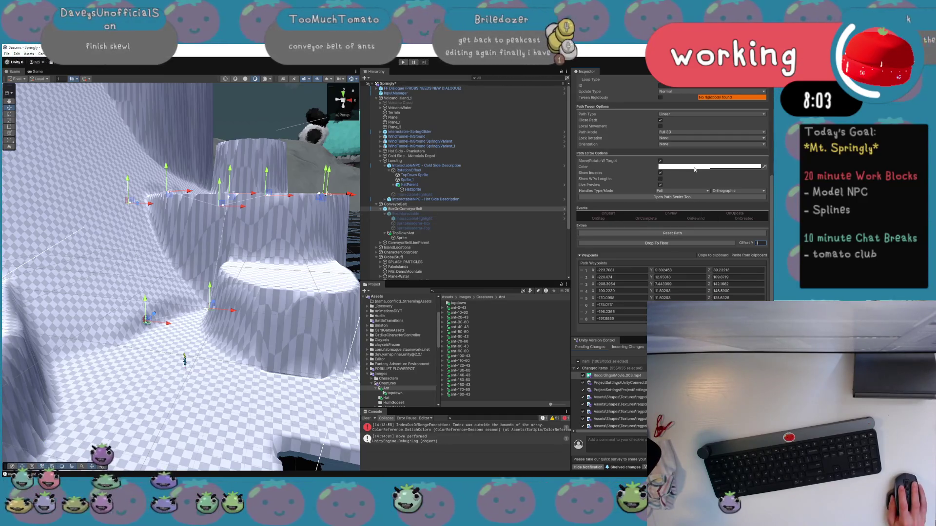
click(694, 169)
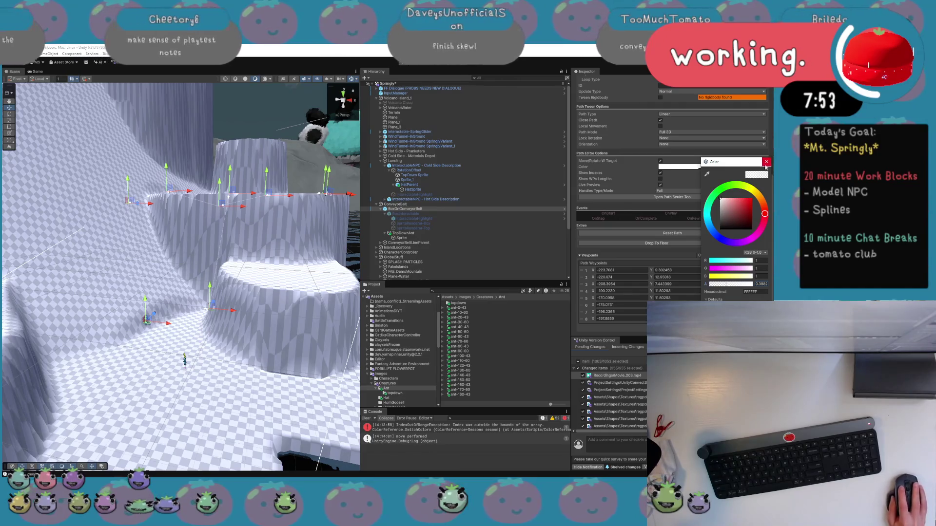
click(698, 174)
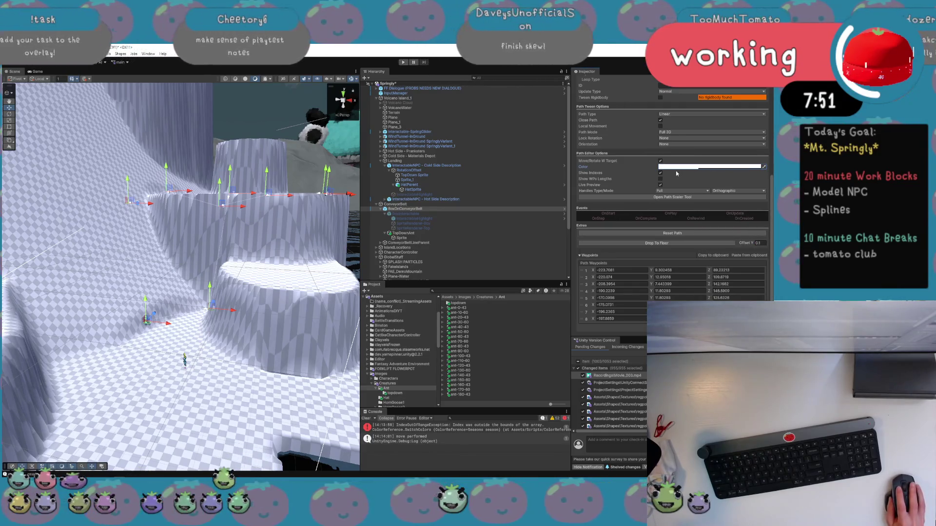
scroll(650, 169, up, 3)
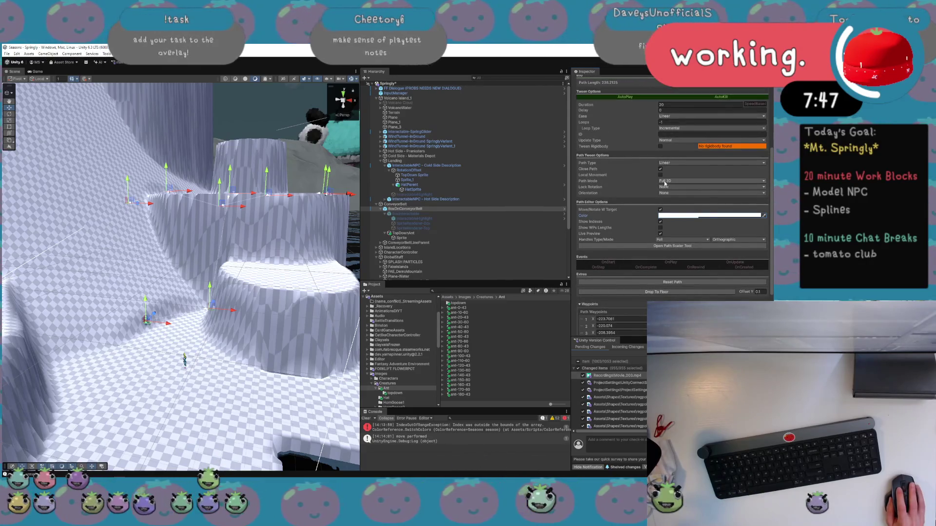
Keep Full 3D mode and default orientation, make the path Catmull Rom, and start play mode
click(664, 182)
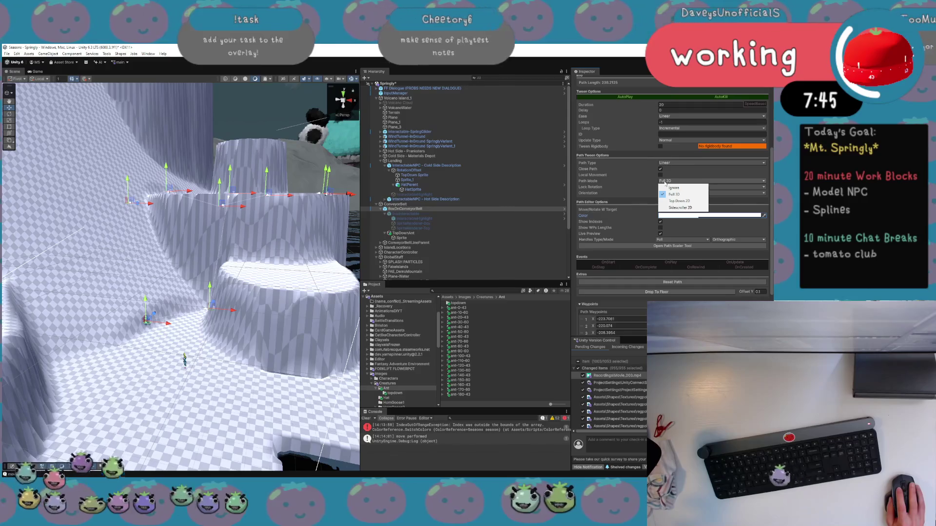
click(623, 191)
click(662, 193)
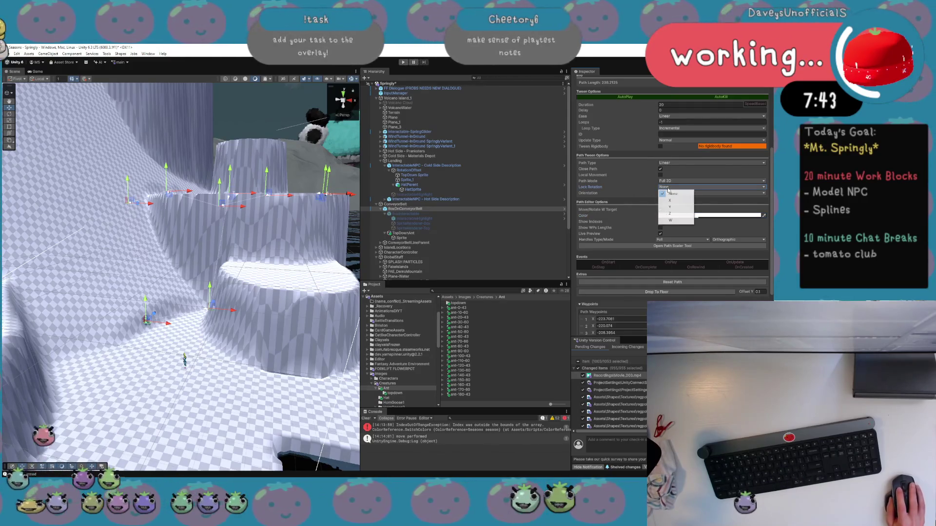
click(625, 189)
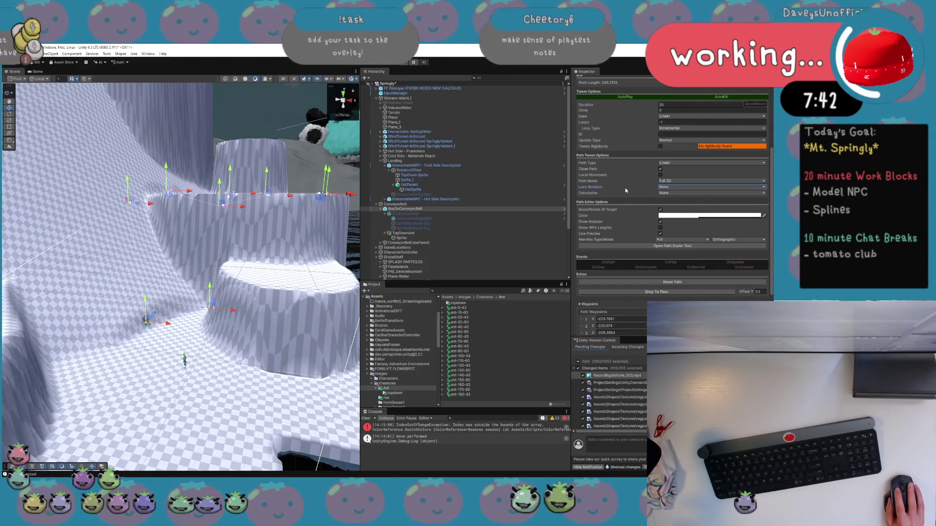
click(661, 193)
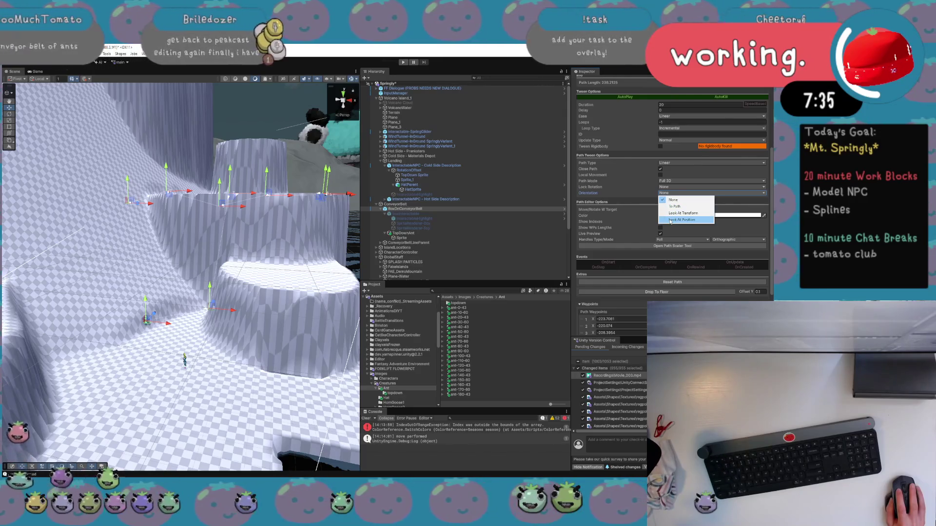
click(680, 167)
click(681, 177)
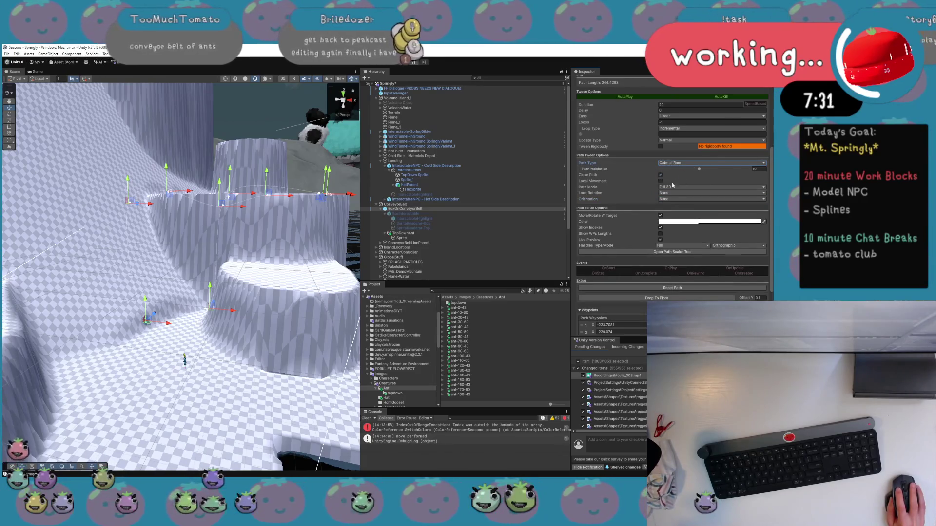
drag(272, 234, 286, 220)
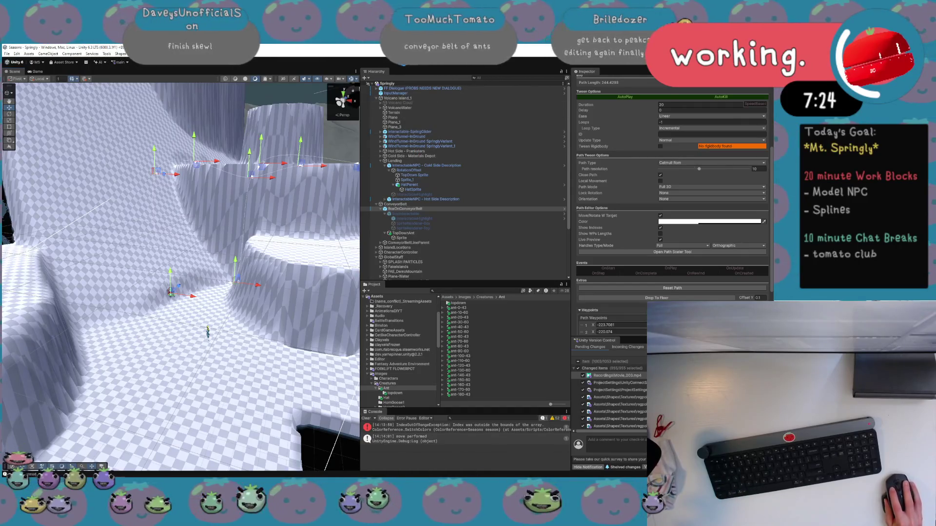
key(ctrl+p)
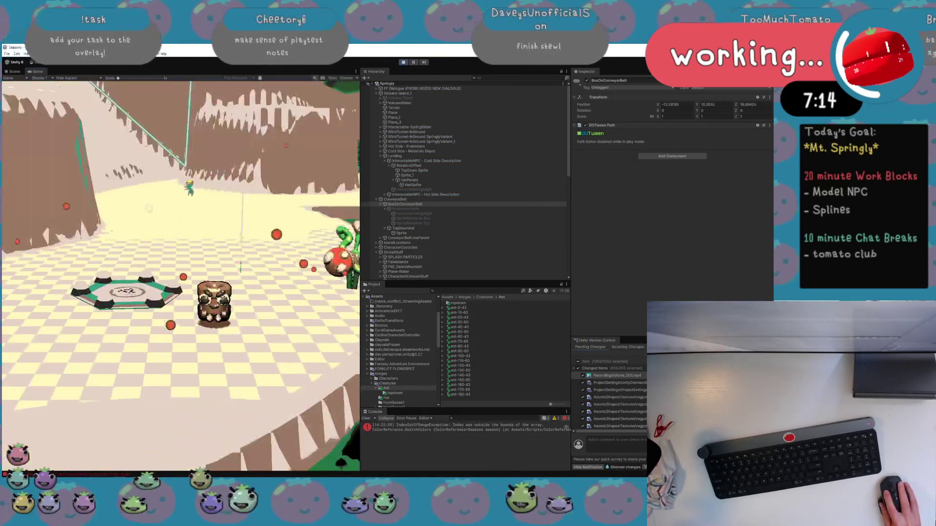
Follow the spline path around the tower in the Scene view, stop play, and open the ConveyorBelt script
click(13, 72)
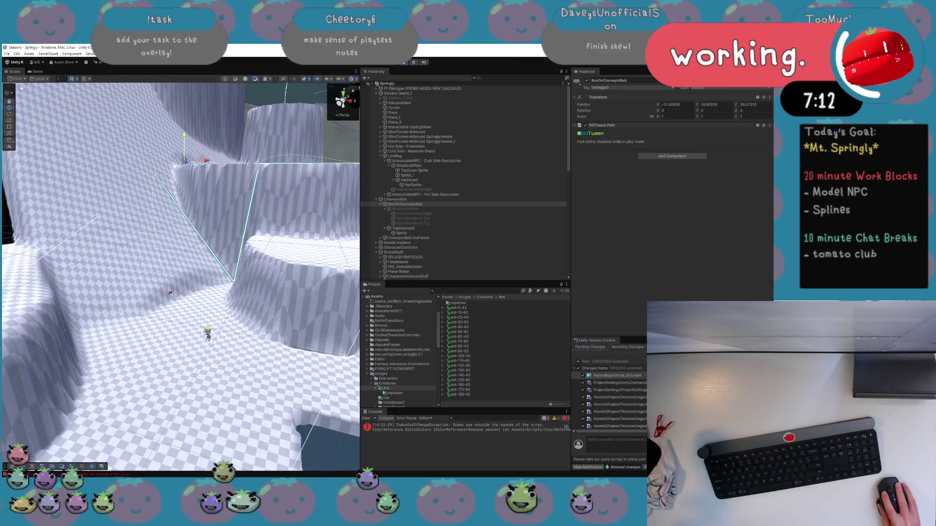
mouse_move(30, 101)
mouse_down()
mouse_move(219, 176)
mouse_move(235, 193)
mouse_move(217, 234)
mouse_up()
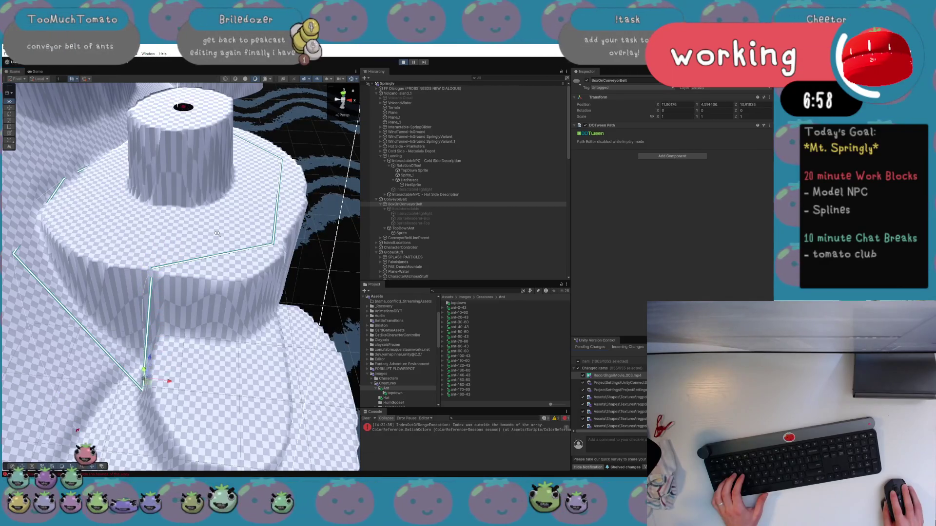
mouse_move(217, 234)
mouse_down()
mouse_move(183, 226)
mouse_move(200, 213)
mouse_move(191, 214)
mouse_up()
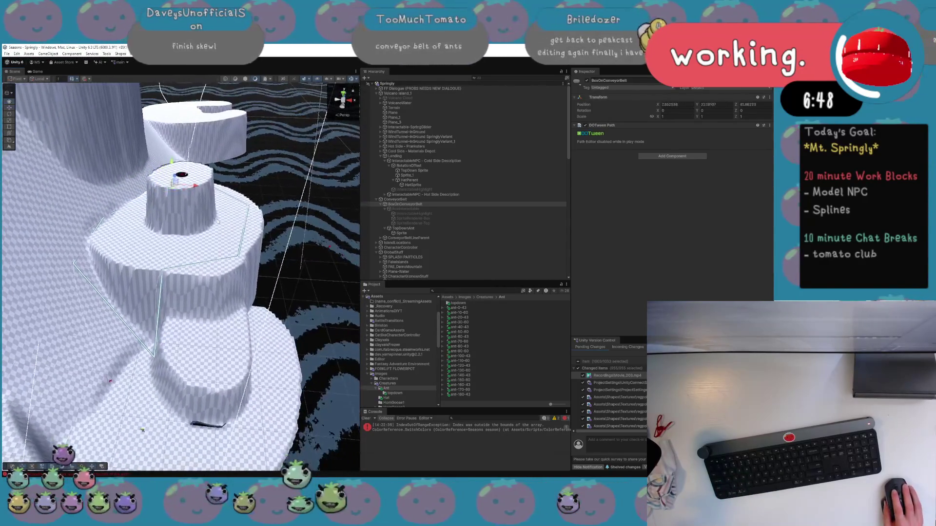
click(403, 62)
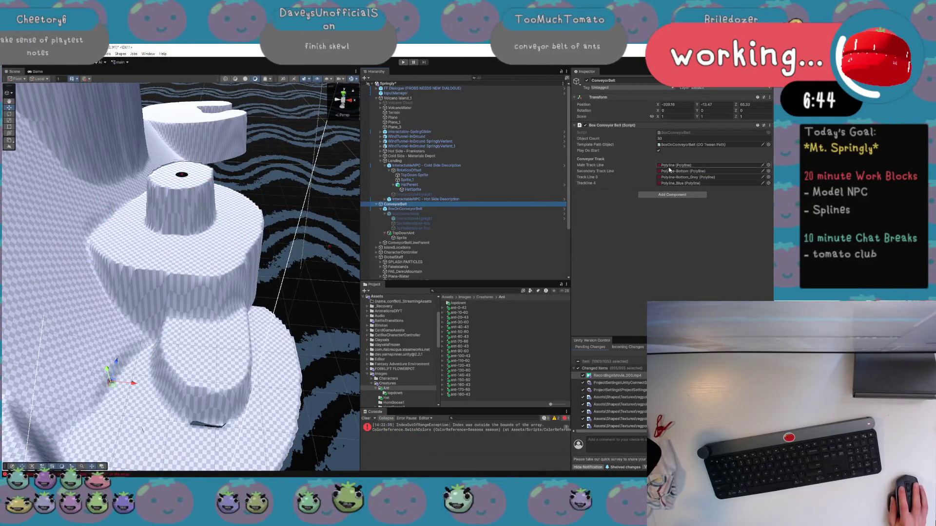
double_click(682, 133)
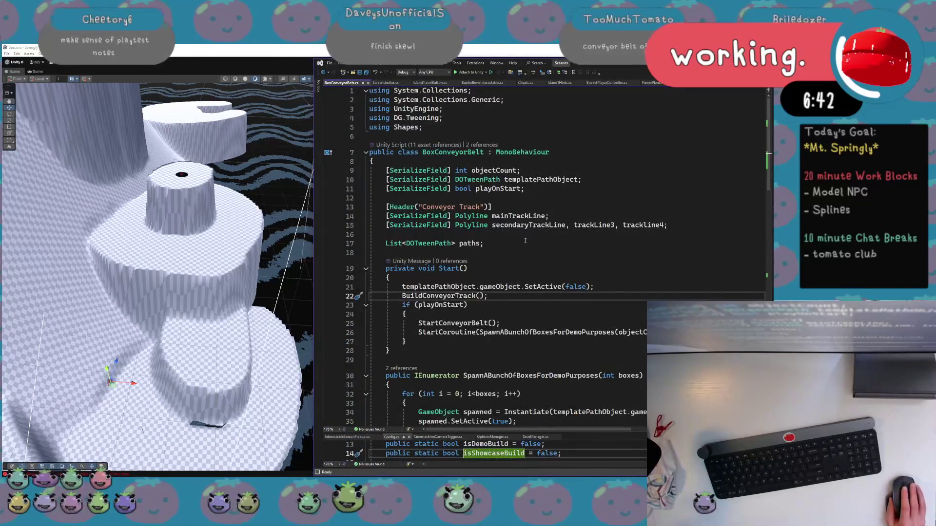
Add a shouldDisplayVisuals field by duplicating the playOnStart line, and save the script
click(507, 189)
key(ctrl+d)
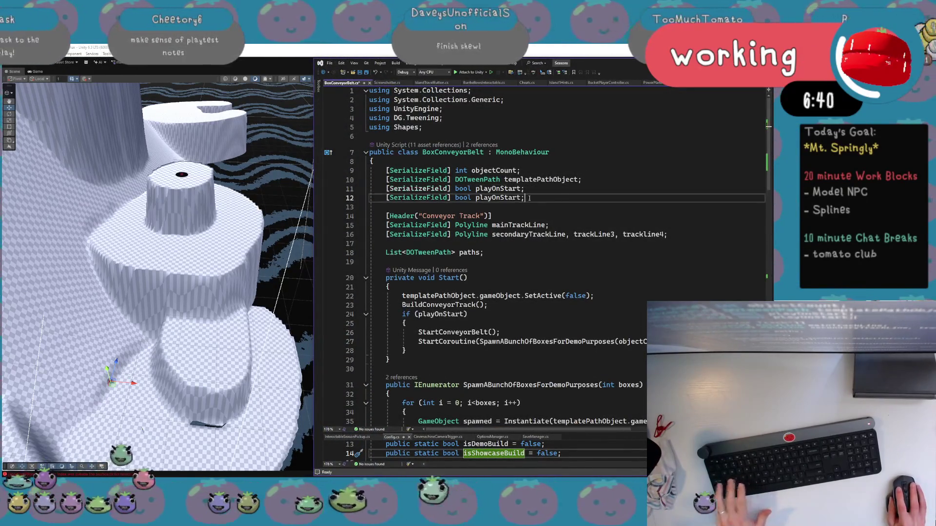
double_click(502, 198)
text(shouldDispl)
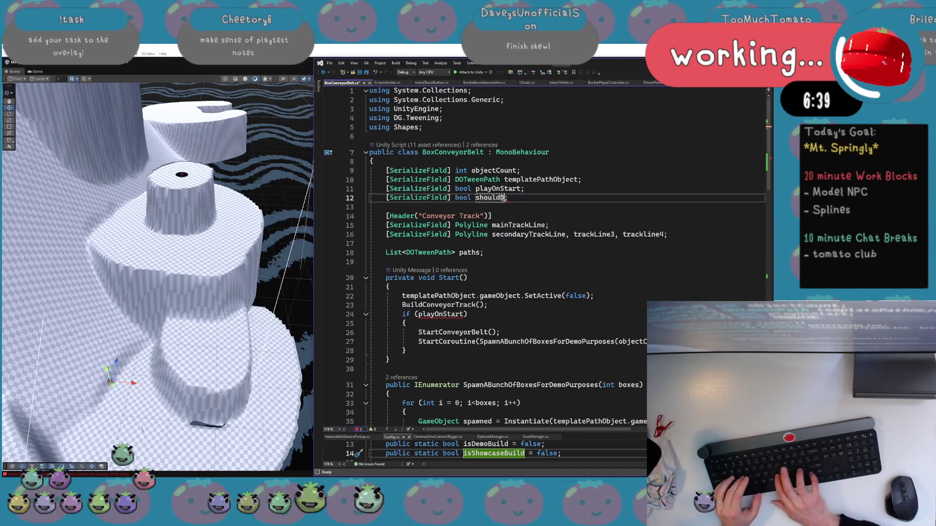
text(ayVisuals)
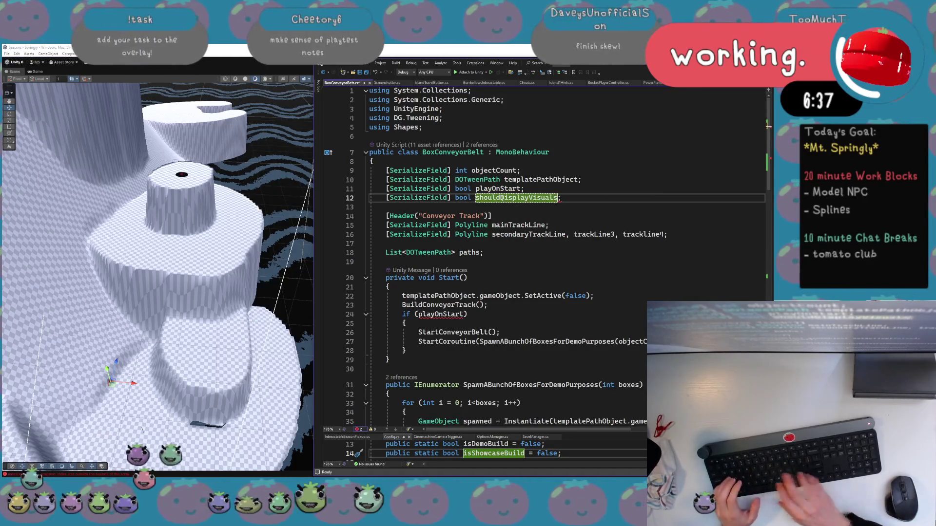
click(552, 243)
key(ctrl+s)
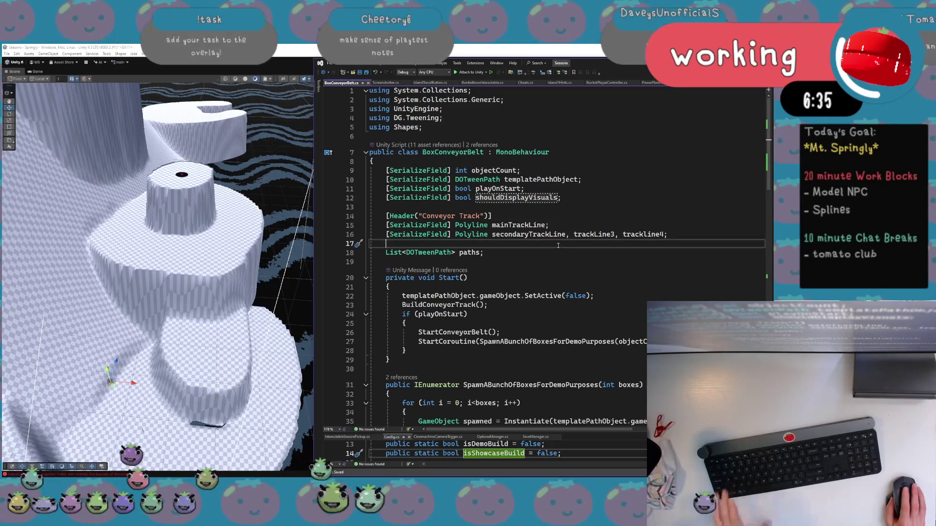
Insert 'if(shouldDisplayVisuals)' above BuildConveyorTrack() in Start and indent the call beneath it
scroll(552, 257, down, 5)
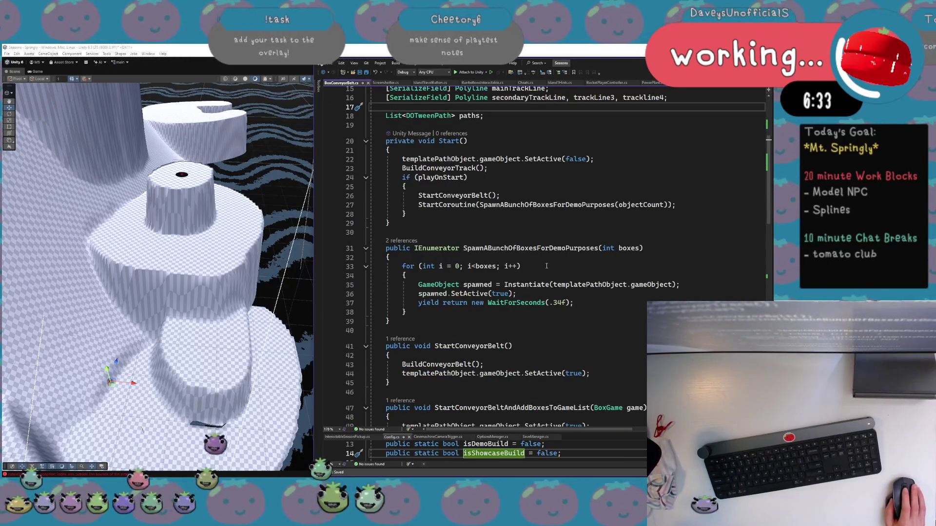
scroll(448, 223, down, 3)
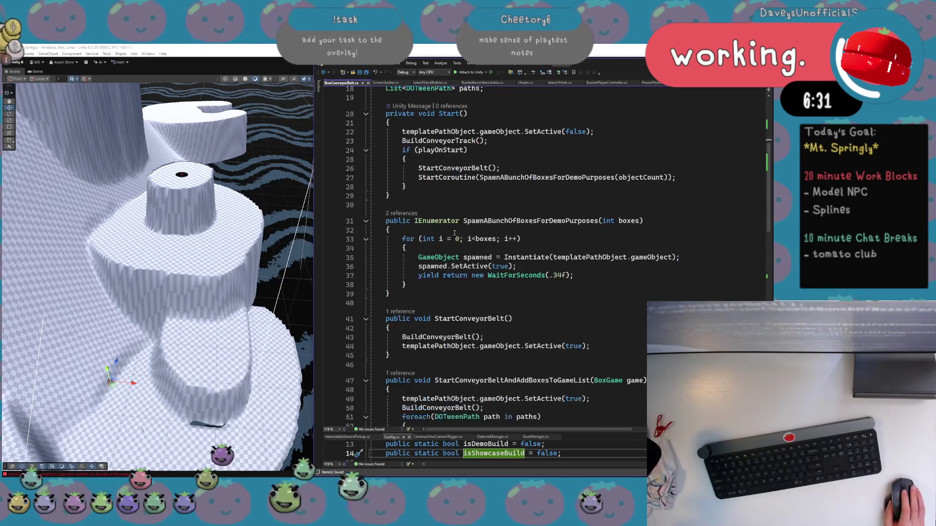
scroll(459, 243, down, 12)
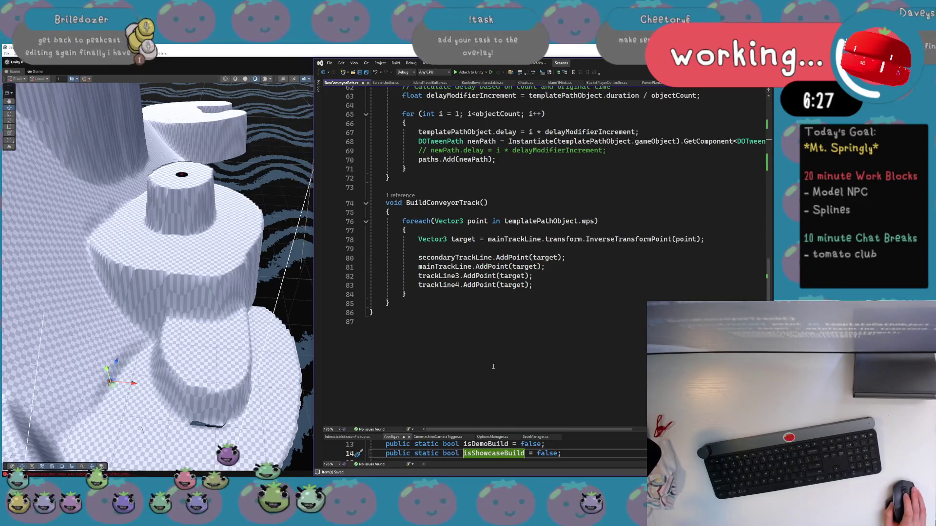
scroll(464, 215, up, 20)
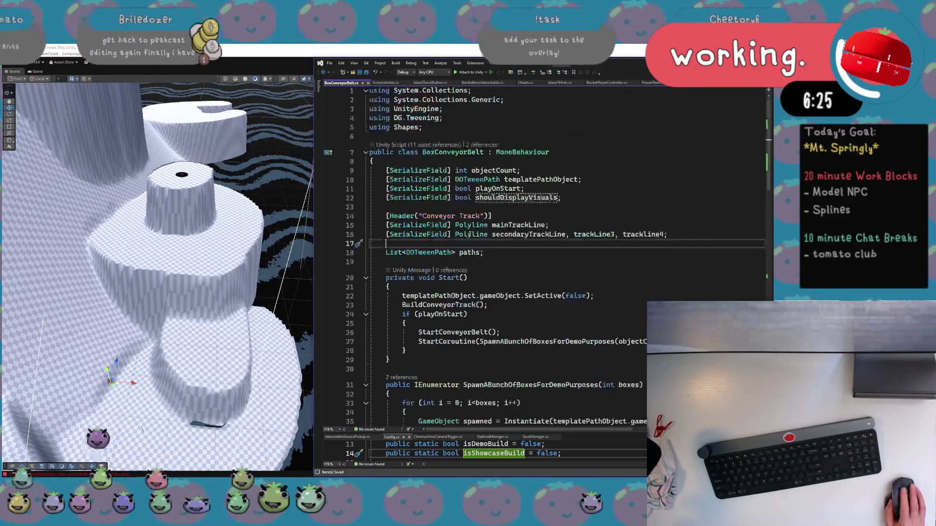
click(537, 304)
key(ctrl+Return)
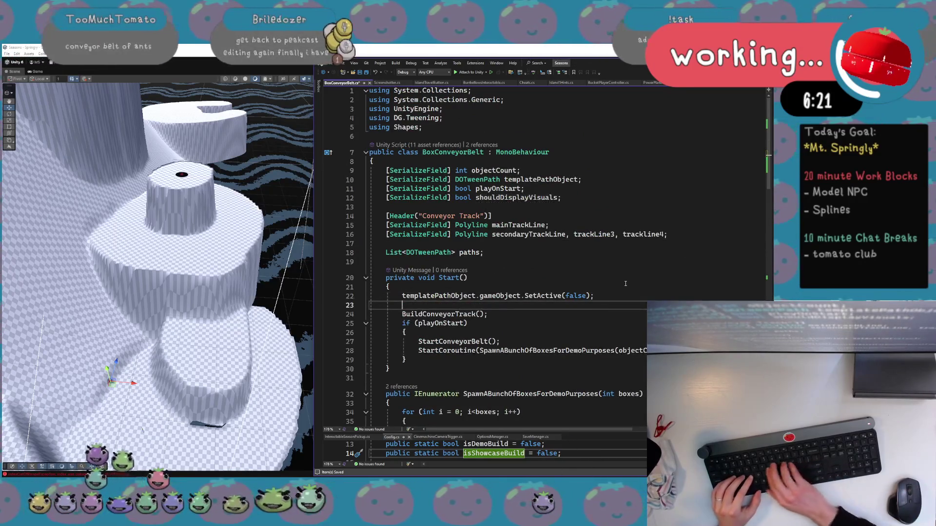
text(if(shouldDisplayVisuals)
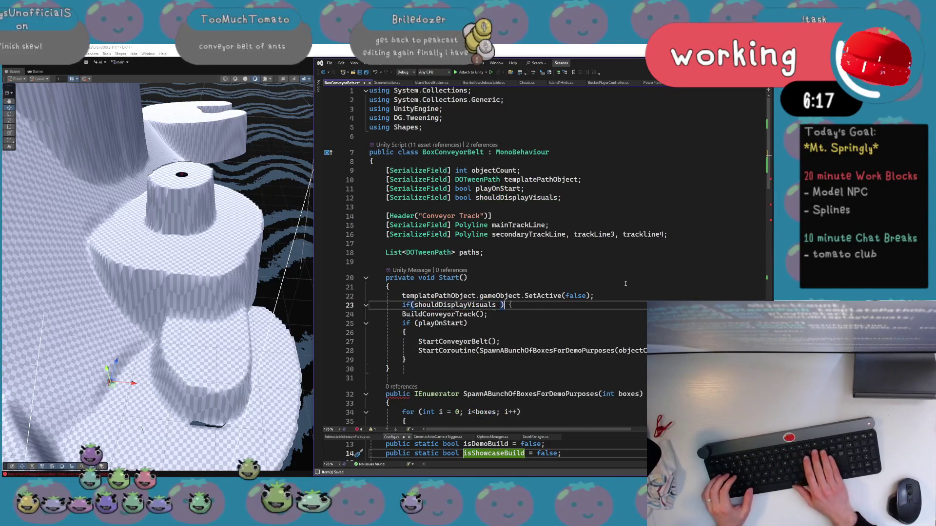
key(Delete)
key(Delete)
key(Down)
key(Home)
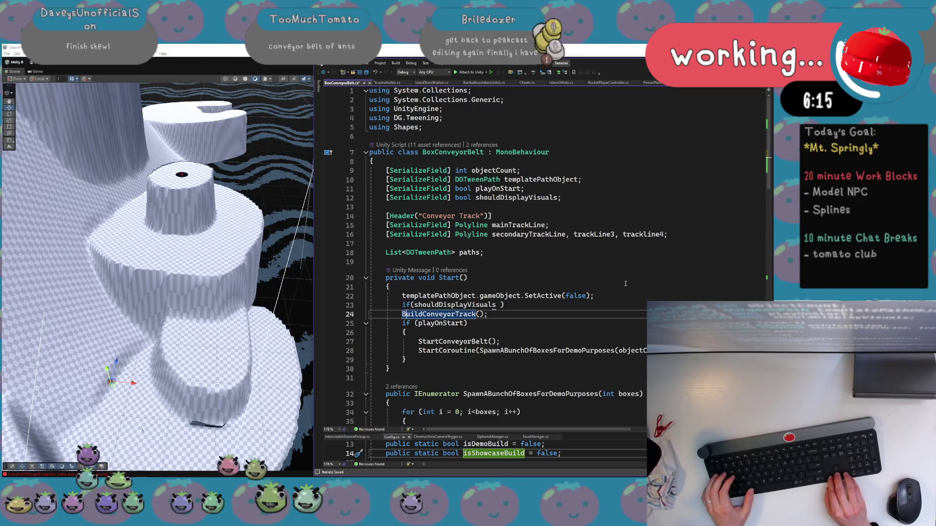
key(Tab)
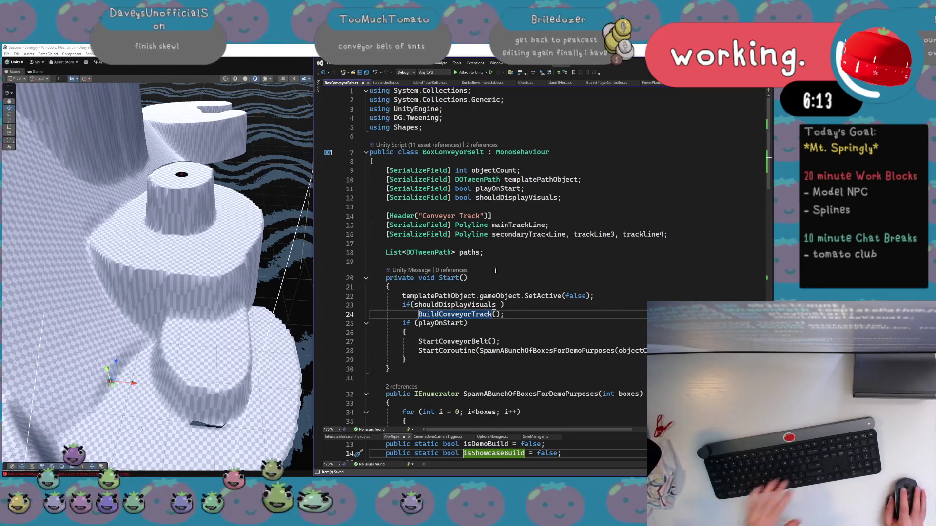
Remove the stray space in the if condition and switch back to Unity to recompile
key(Up)
key(End)
key(Left)
key(BackSpace)
click(467, 296)
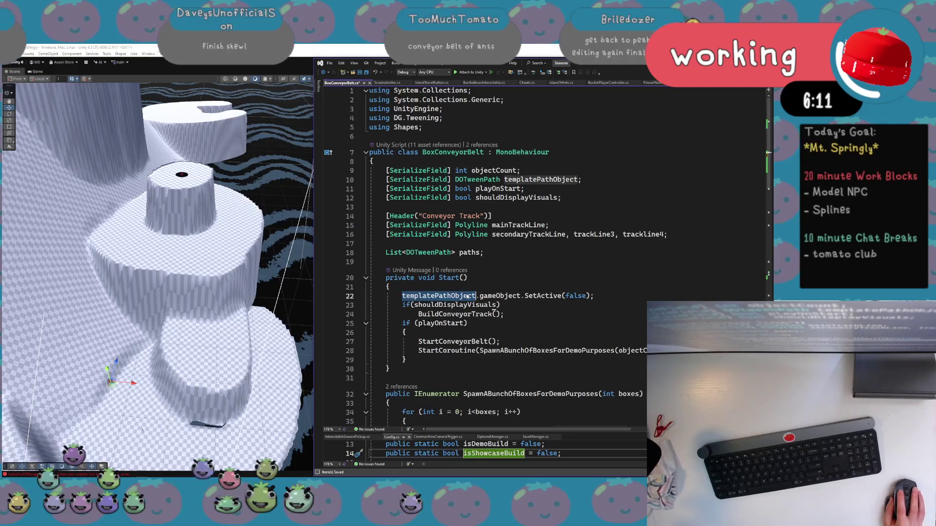
key(alt+Tab)
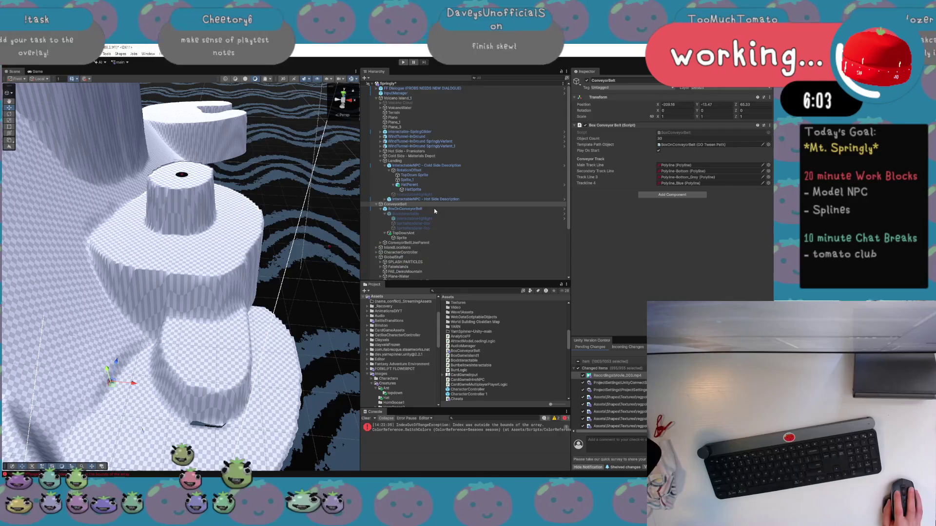
Select ConveyorBelt to reveal the new Should Display Visuals option and save the scene
click(413, 205)
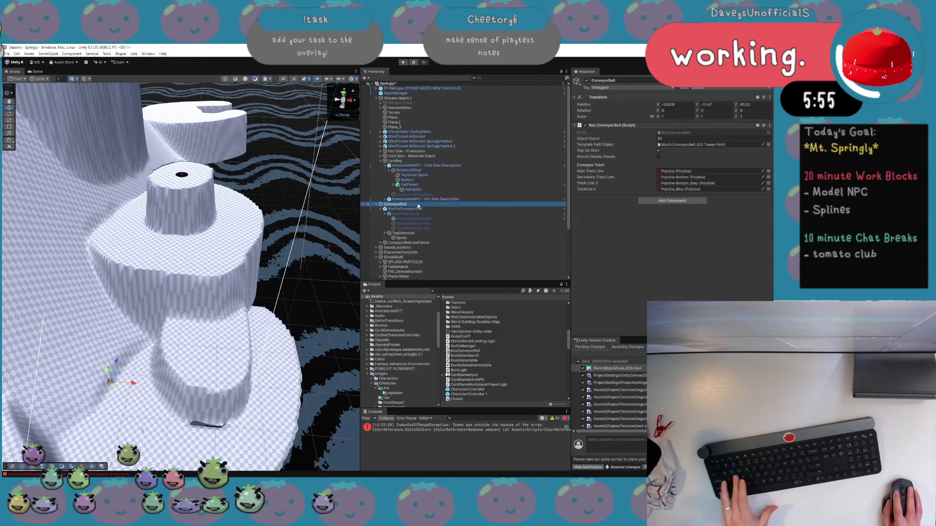
key(ctrl+s)
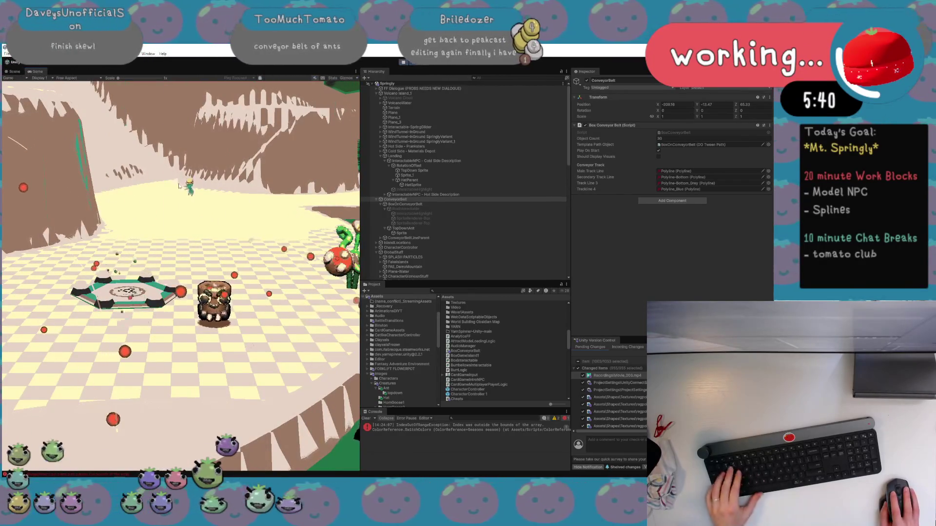
Drive the cart forward and left in play mode, stop the game, and select BoxOnConveyorBelt
key(w)
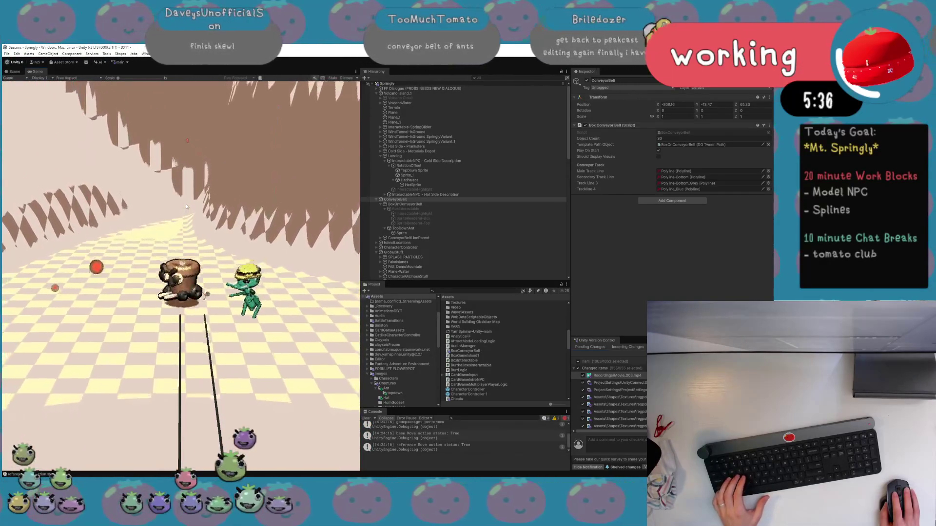
key(a)
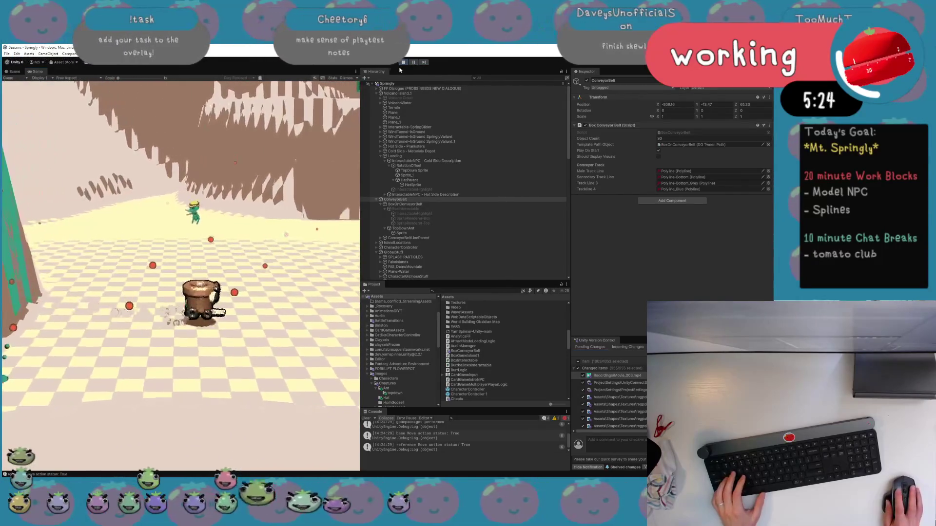
key(ctrl+p)
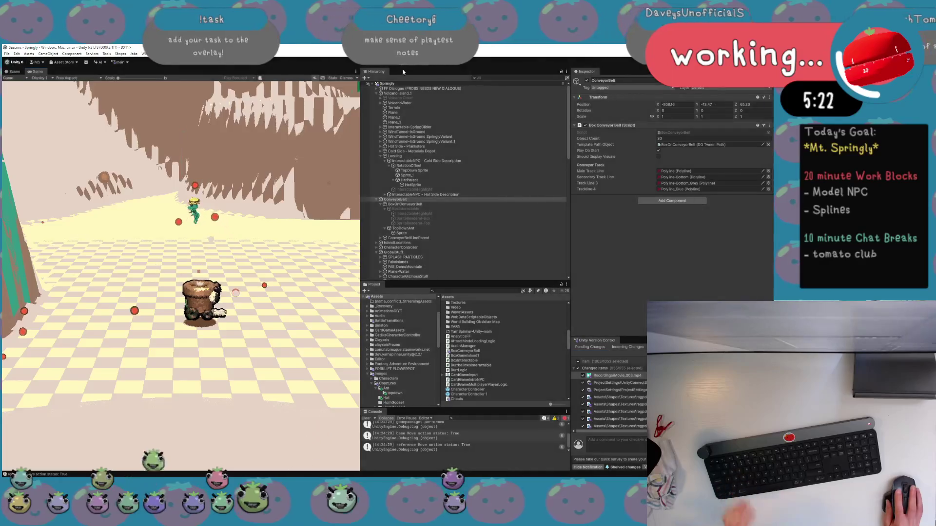
click(455, 209)
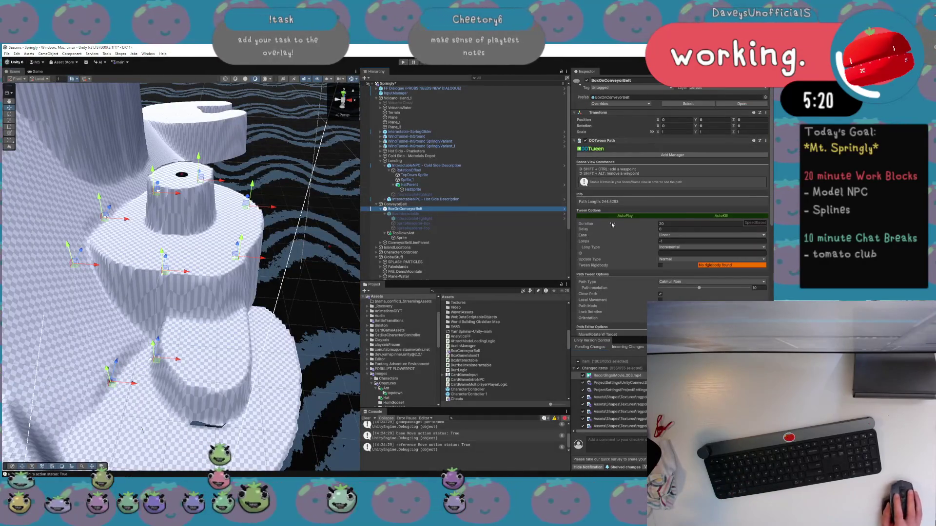
Set the path Duration to 80, keep Update Type Normal, and raise Path resolution to 8
click(662, 223)
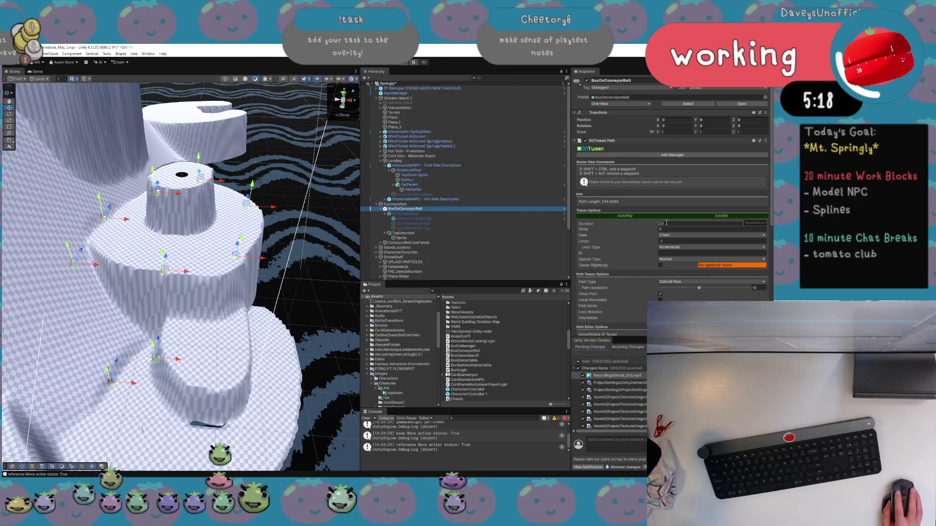
text(80)
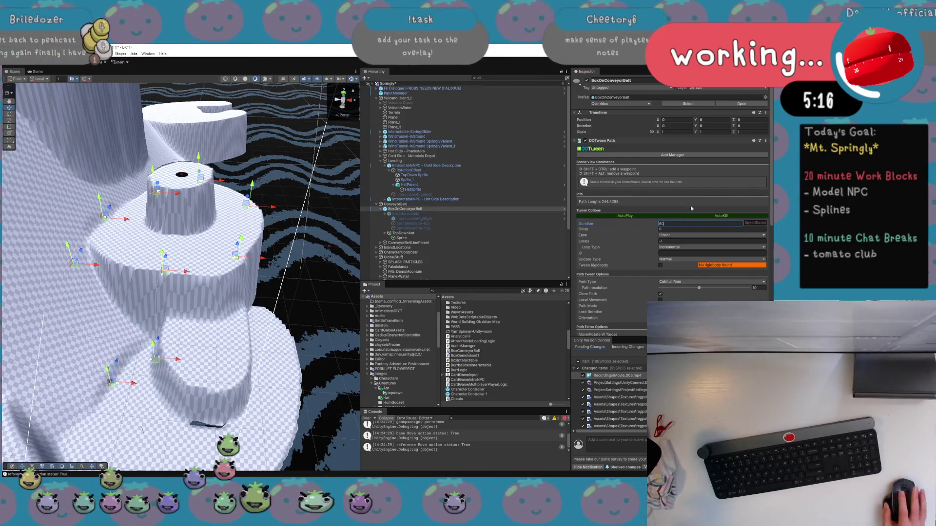
click(682, 260)
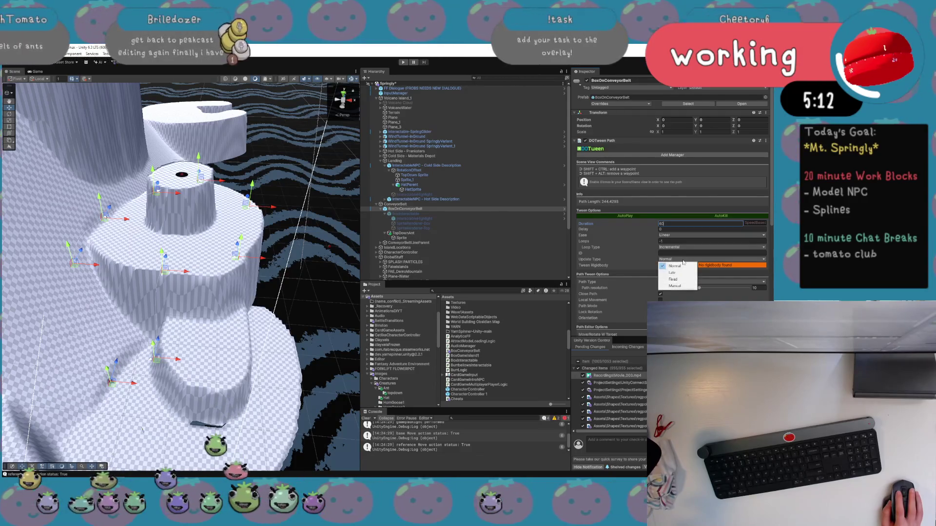
click(623, 261)
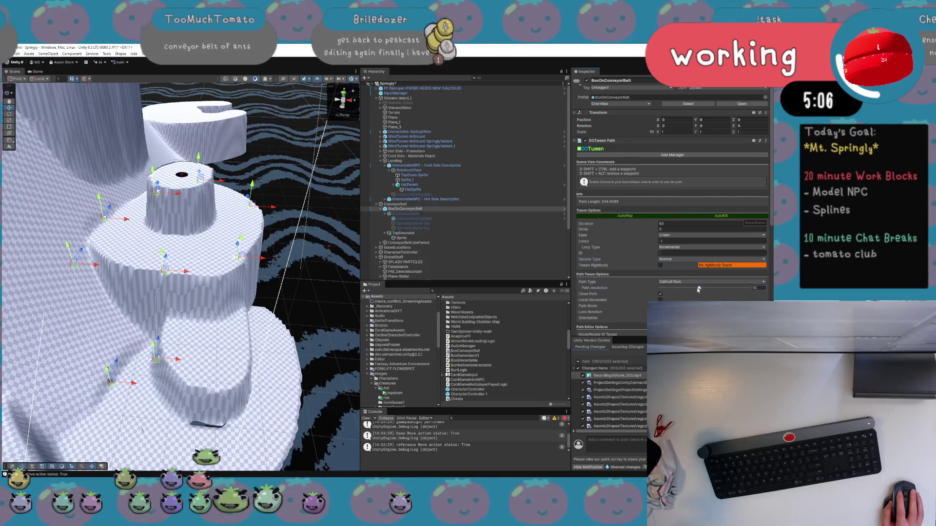
drag(663, 288, 688, 288)
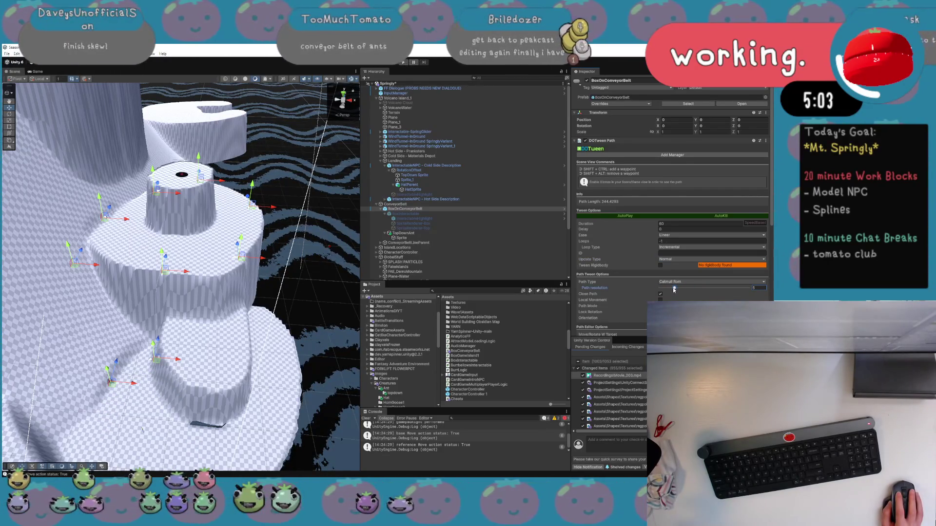
scroll(675, 291, down, 1)
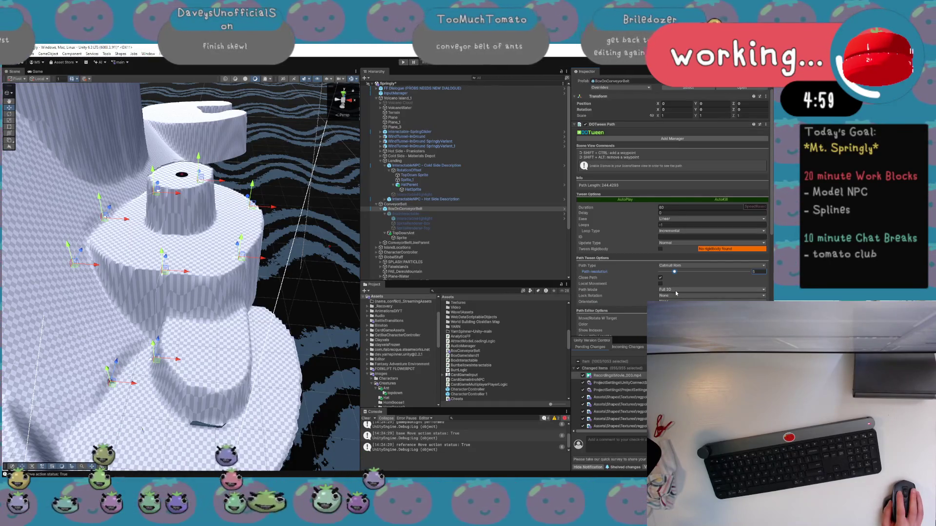
scroll(675, 291, down, 2)
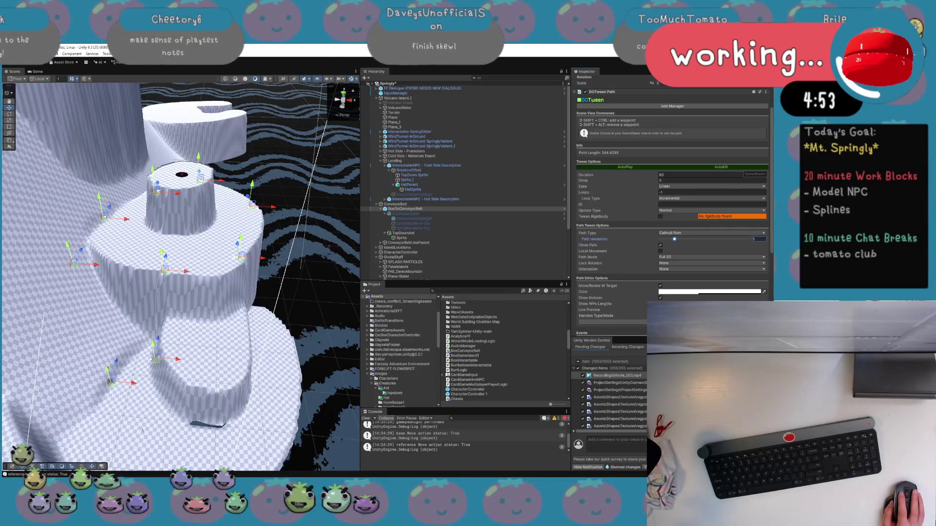
click(634, 315)
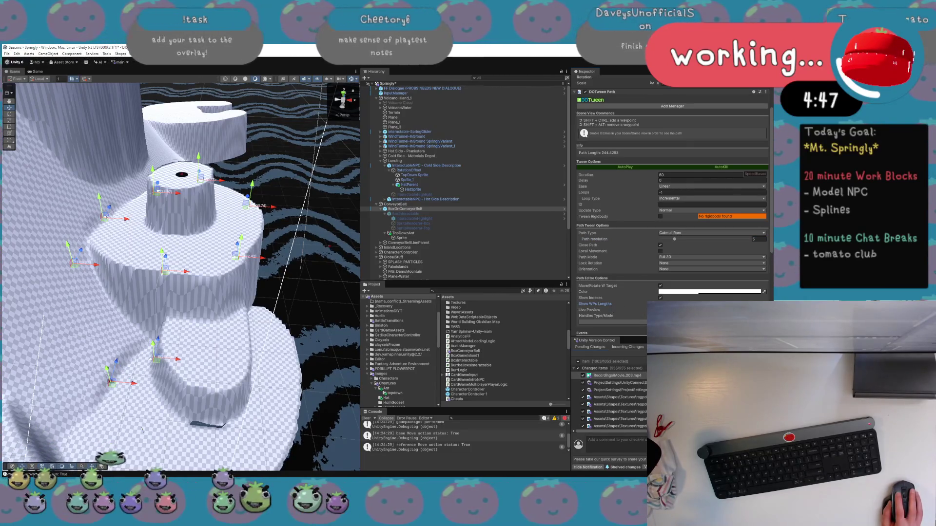
Turn off waypoint index display and review the remaining path options
click(660, 297)
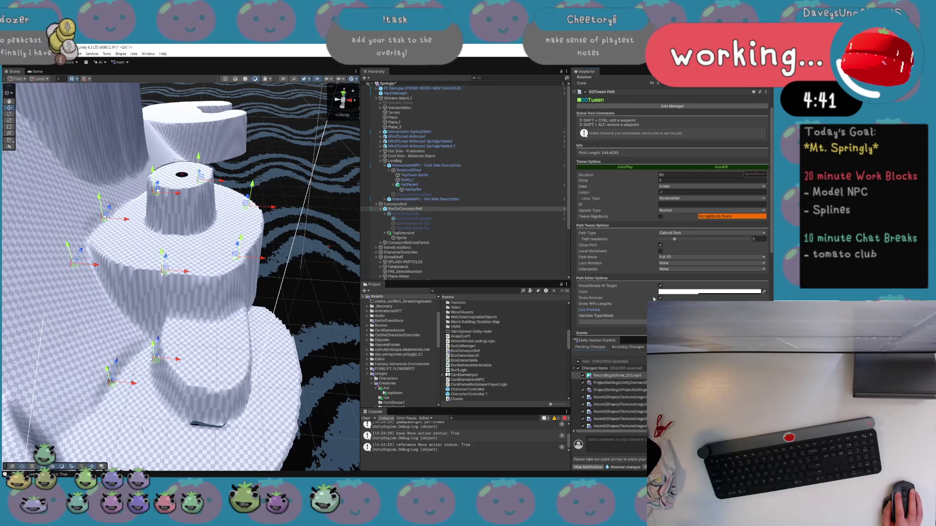
scroll(619, 271, down, 2)
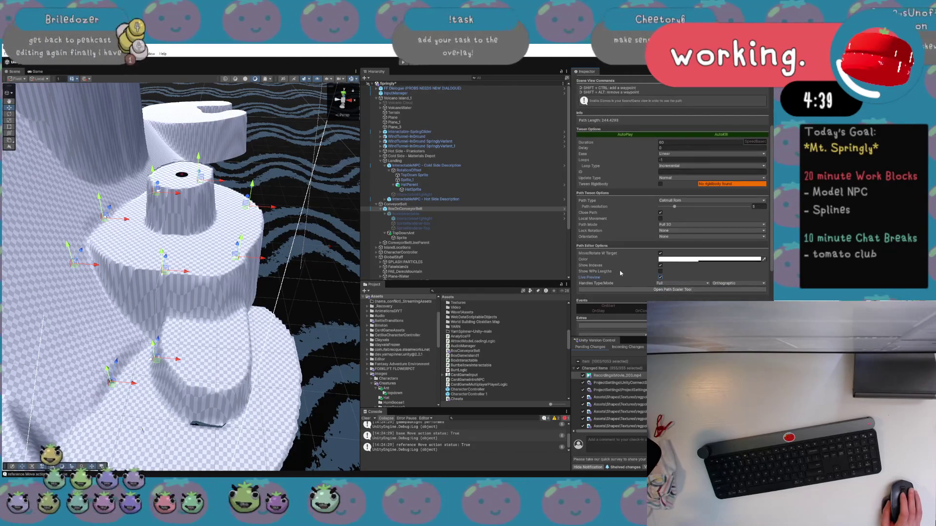
scroll(627, 275, down, 3)
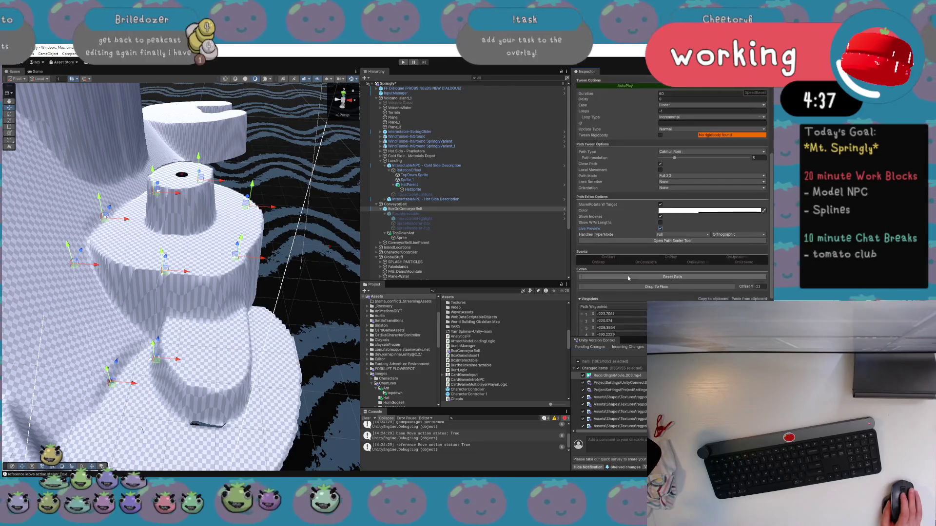
scroll(627, 276, down, 2)
scroll(627, 276, down, 2)
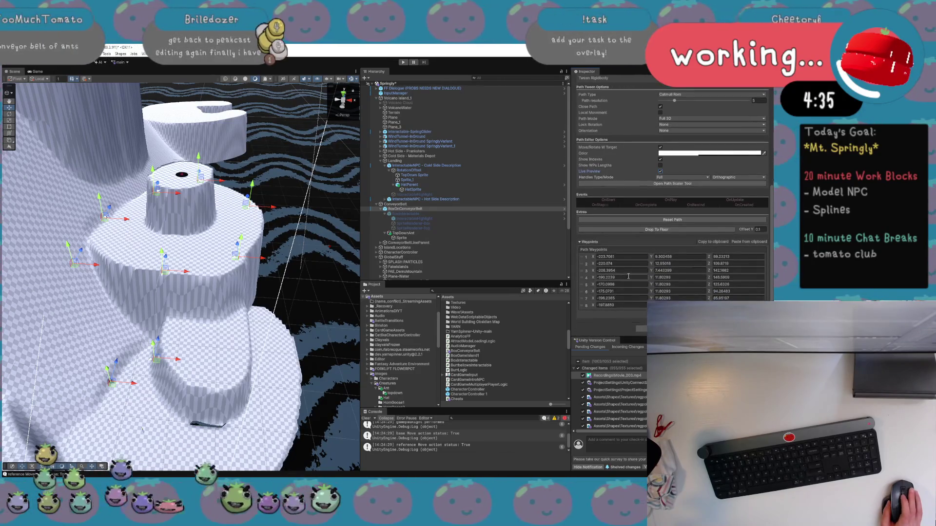
scroll(627, 276, up, 10)
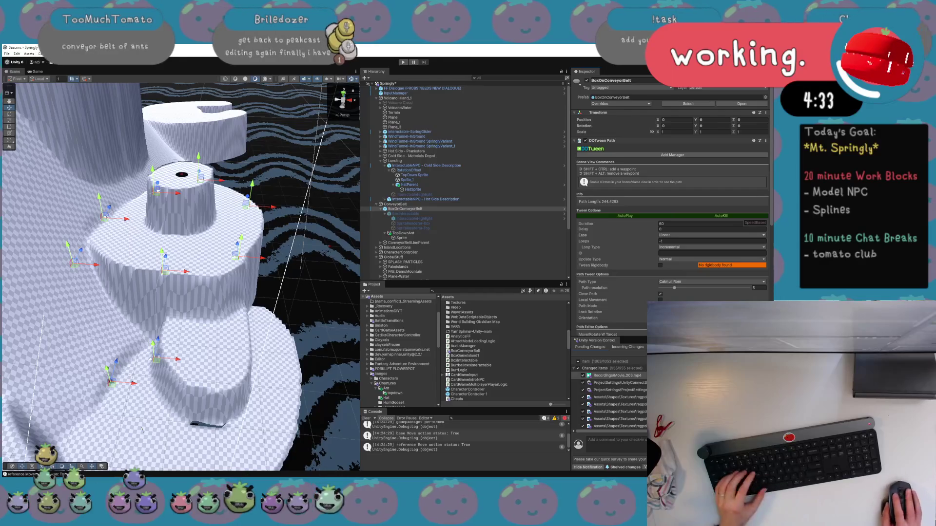
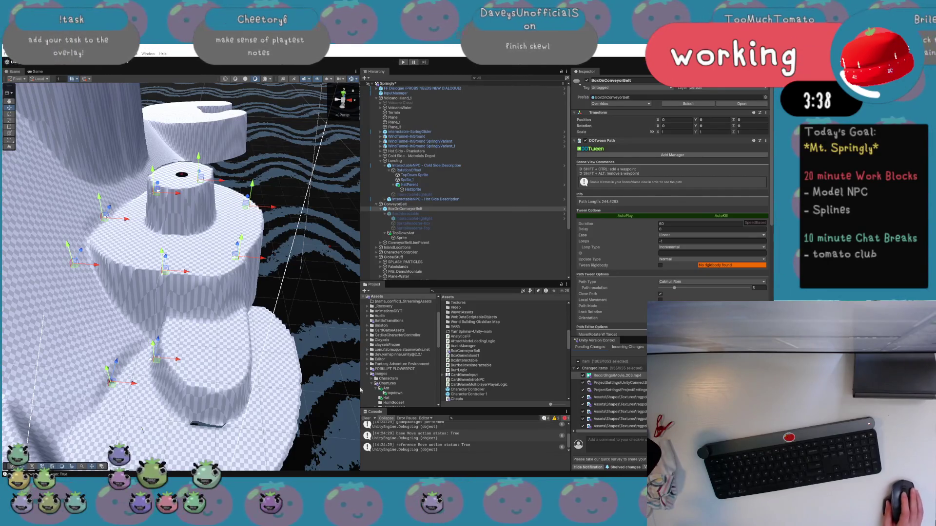
Set the DOTween path Orientation to To Path, then bring Visual Studio forward
scroll(627, 305, down, 1)
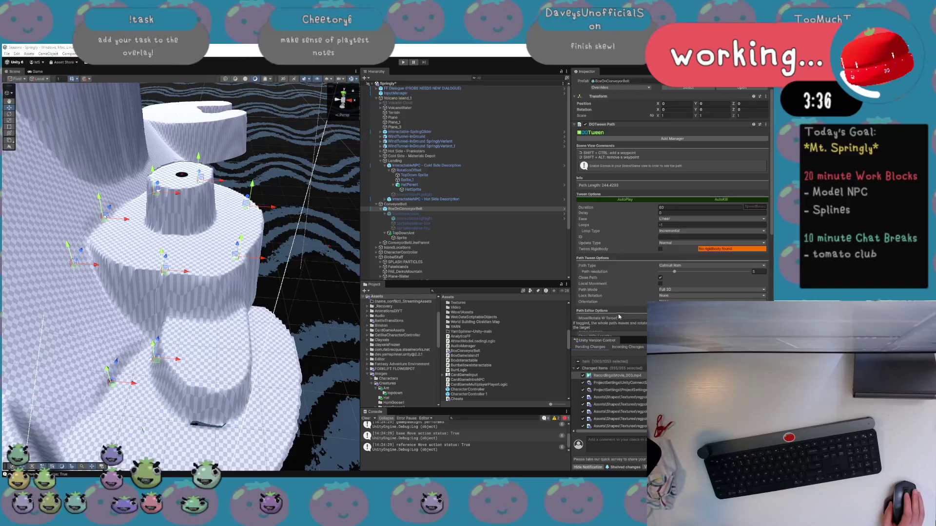
click(665, 314)
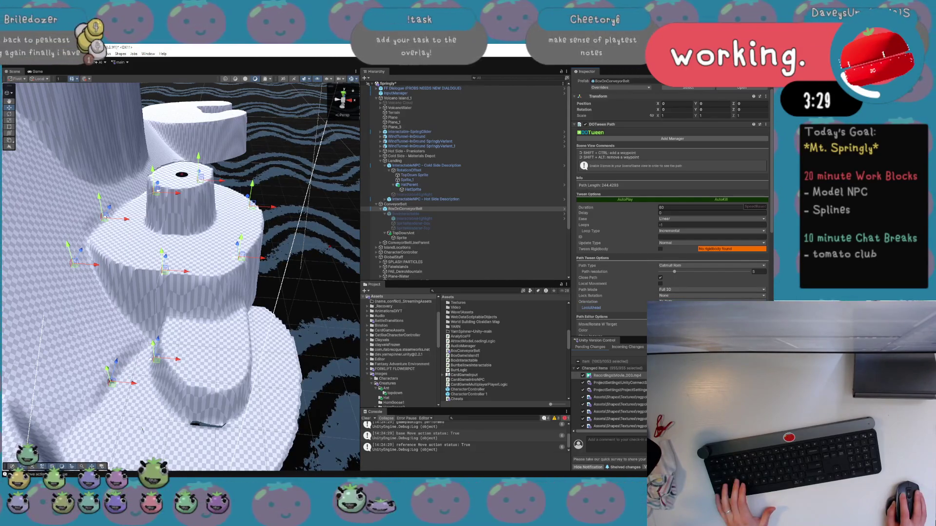
key(alt+Tab)
key(Tab)
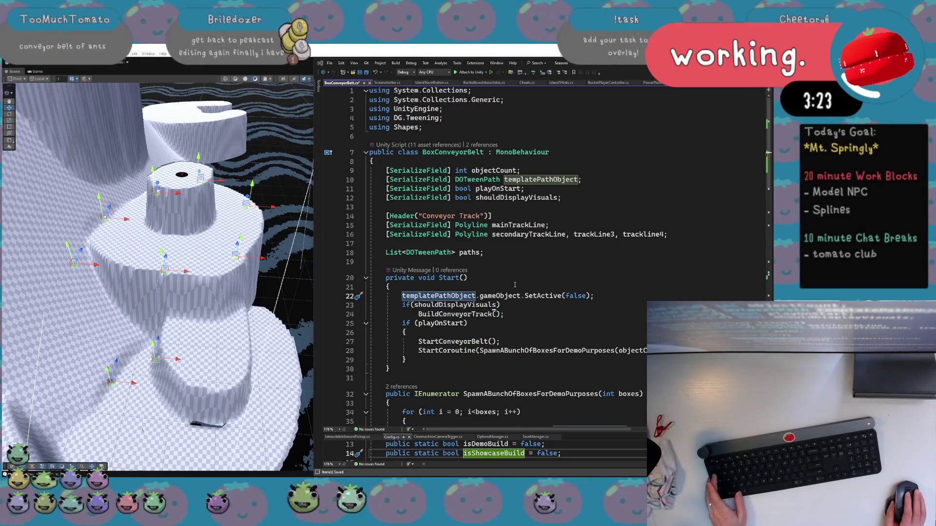
scroll(516, 285, down, 1)
scroll(516, 286, up, 1)
scroll(519, 287, down, 2)
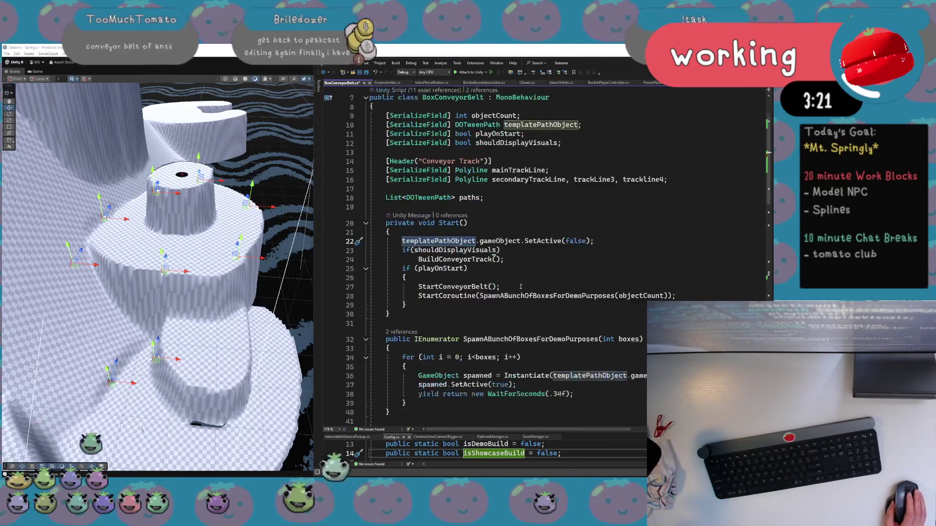
scroll(520, 286, down, 1)
click(511, 241)
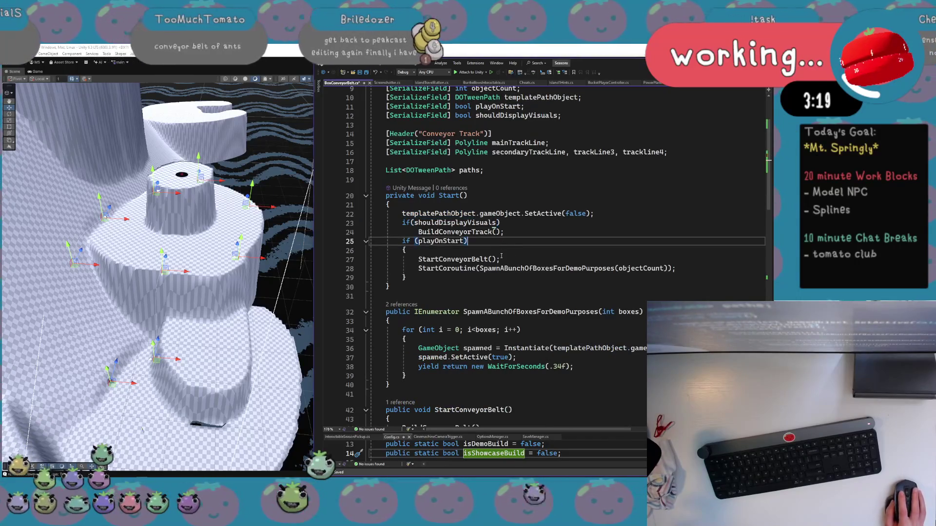
scroll(499, 262, down, 4)
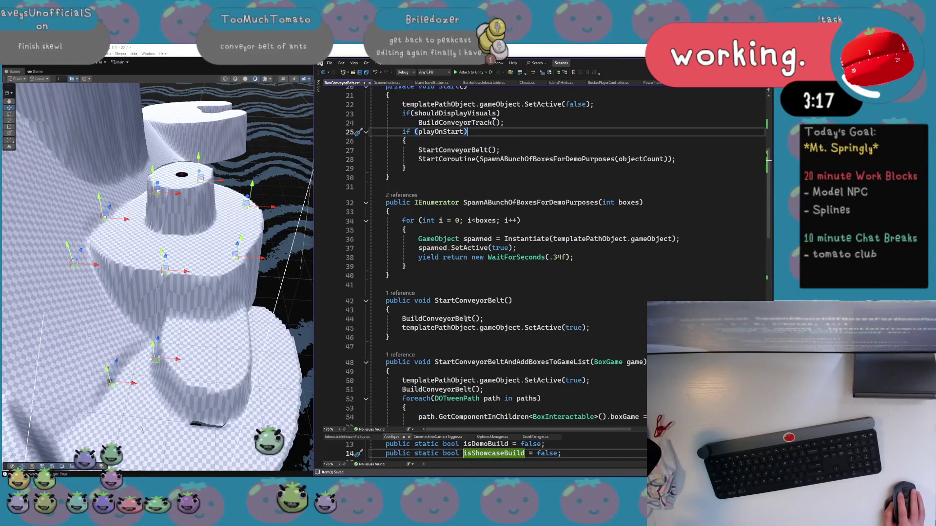
click(469, 319)
click(475, 330)
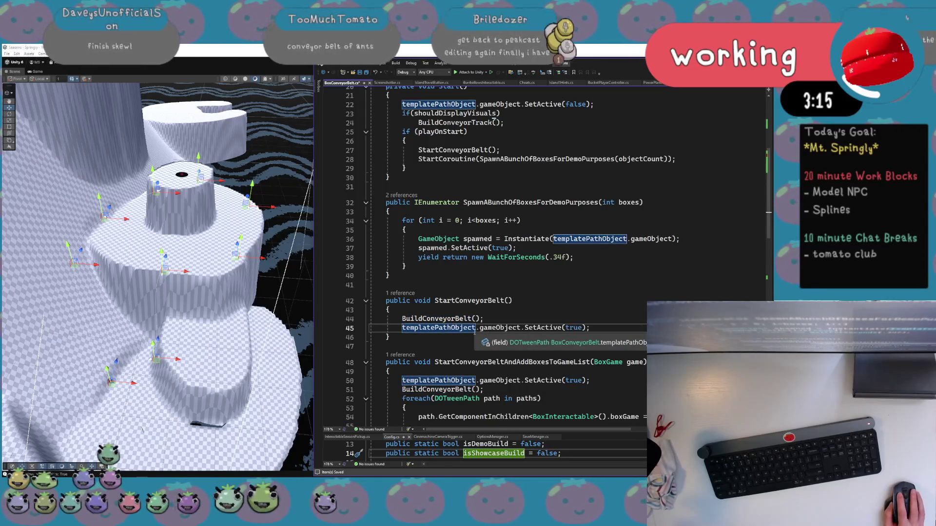
triple_click(468, 328)
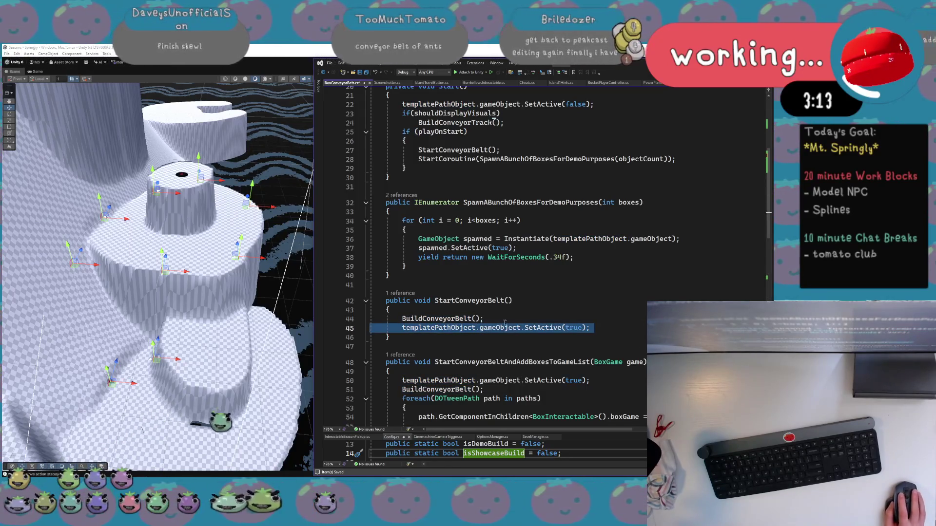
click(458, 318)
scroll(527, 351, down, 5)
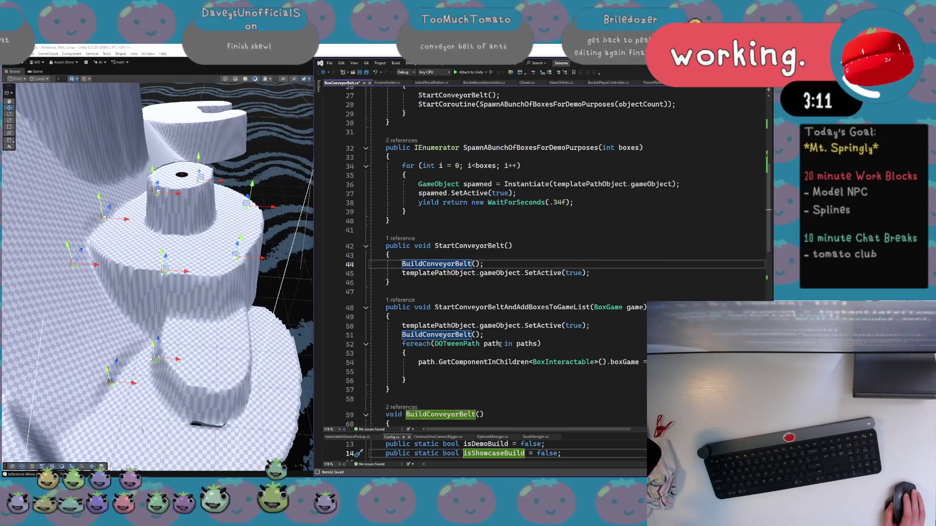
scroll(527, 351, down, 3)
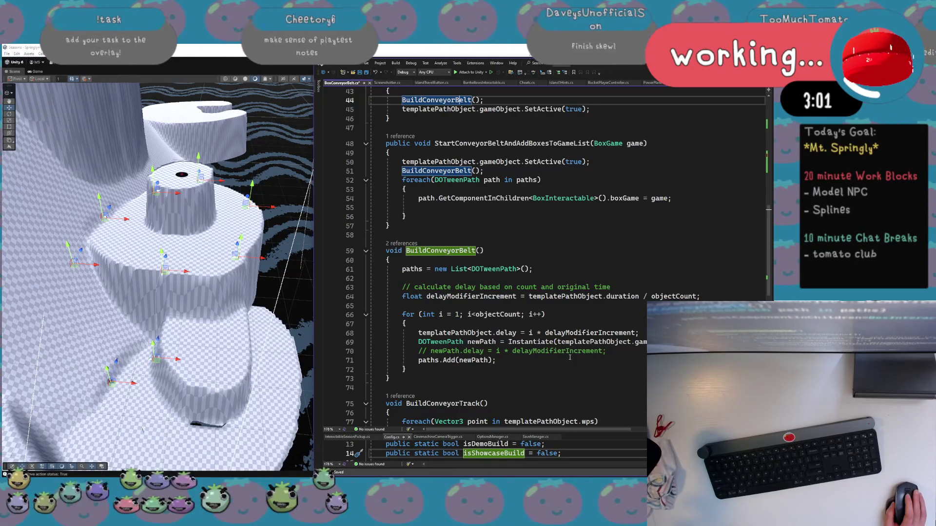
scroll(569, 357, right, 1)
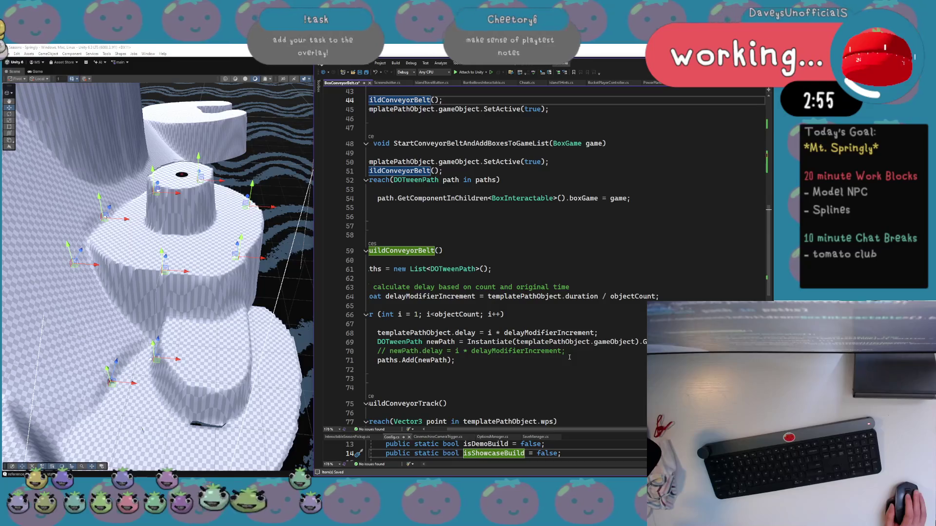
scroll(569, 357, left, 1)
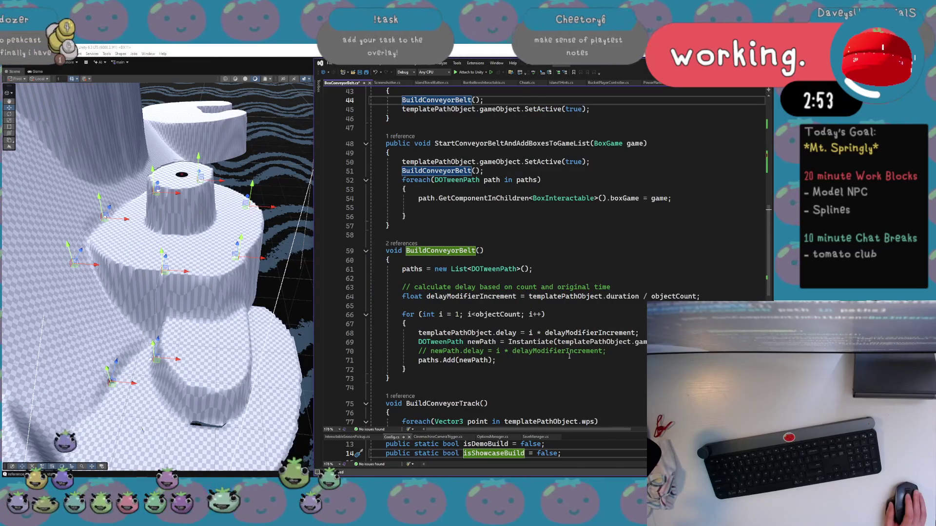
scroll(569, 356, right, 1)
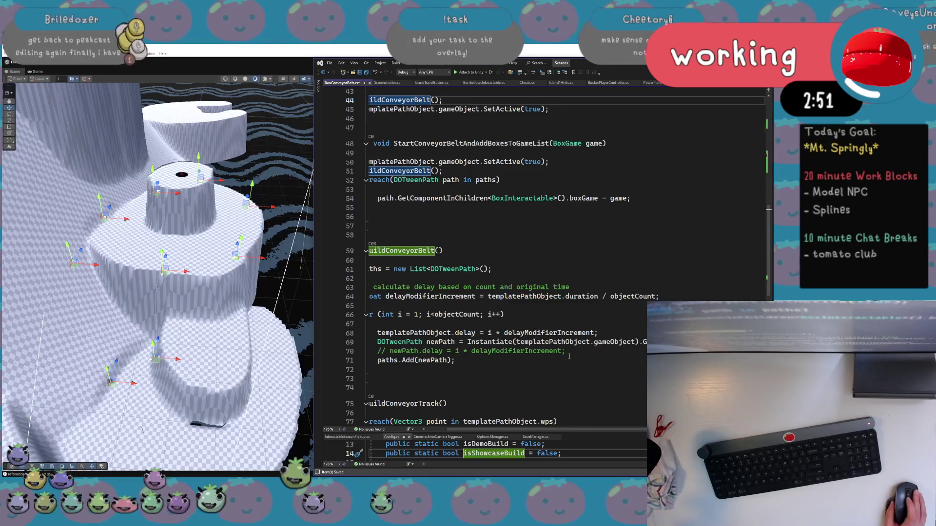
scroll(569, 356, left, 1)
scroll(569, 357, up, 4)
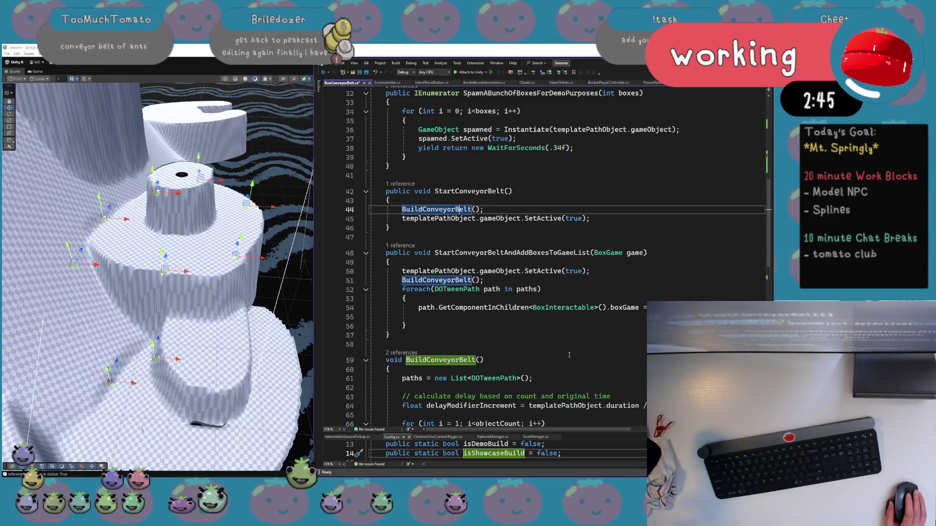
scroll(569, 355, up, 1)
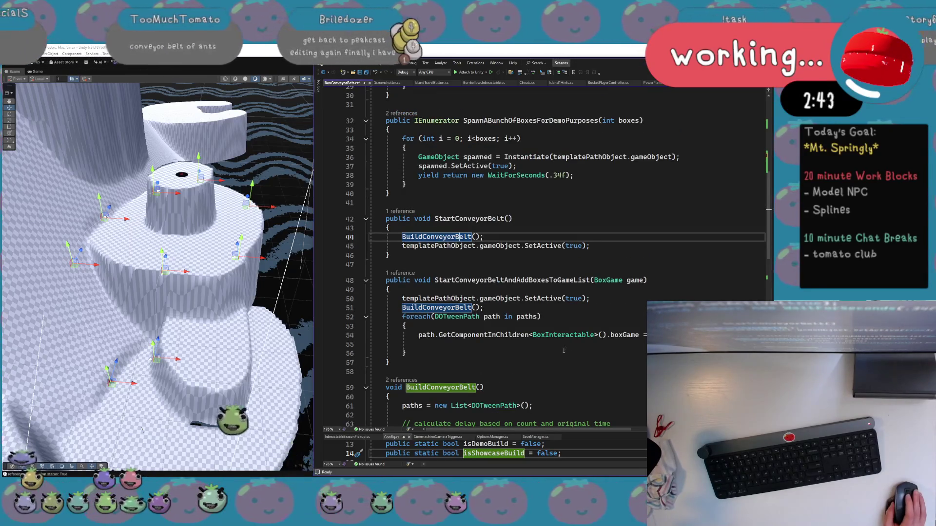
scroll(563, 350, up, 3)
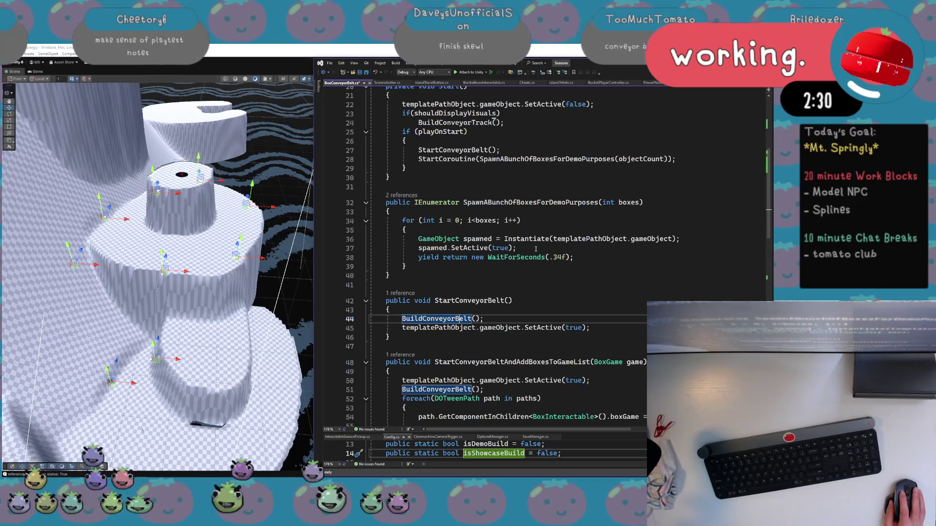
scroll(515, 266, up, 2)
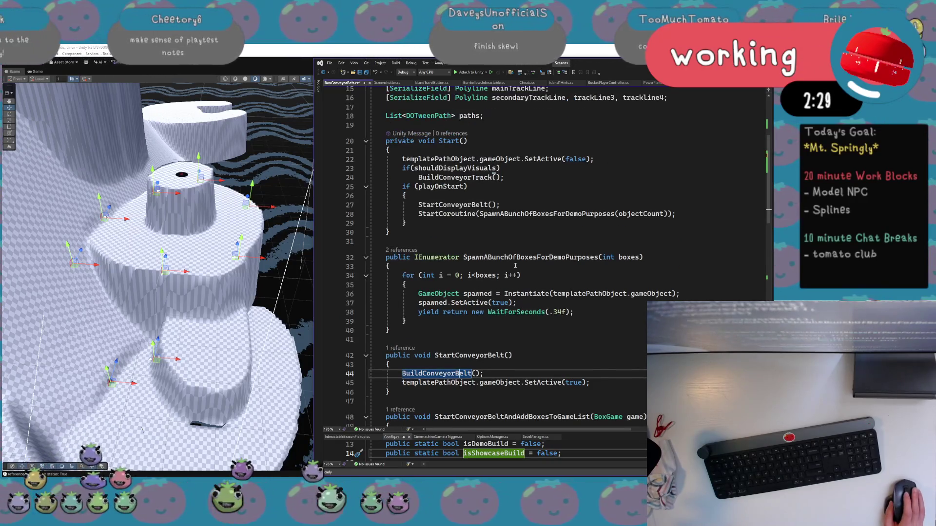
Comment out the demo-box StartCoroutine call in Start, save, and start the level in Unity
double_click(453, 205)
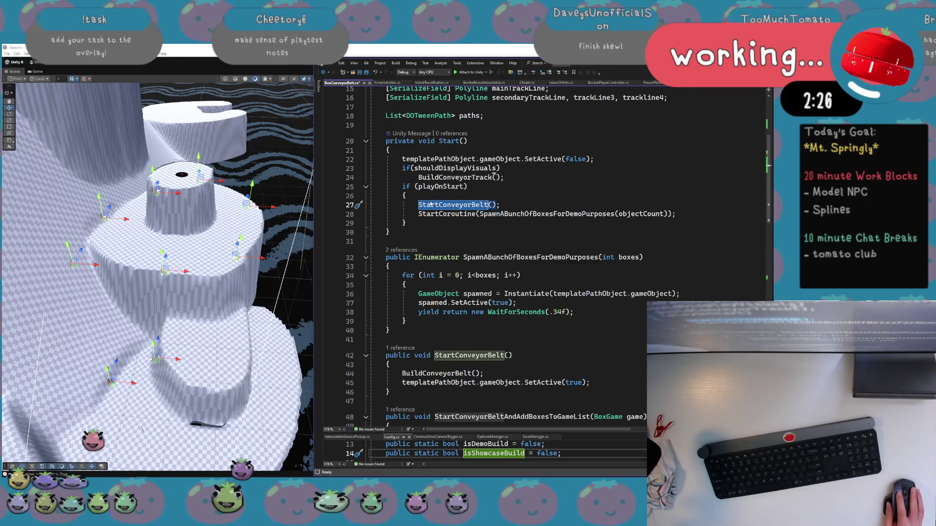
click(473, 256)
key(ctrl+s)
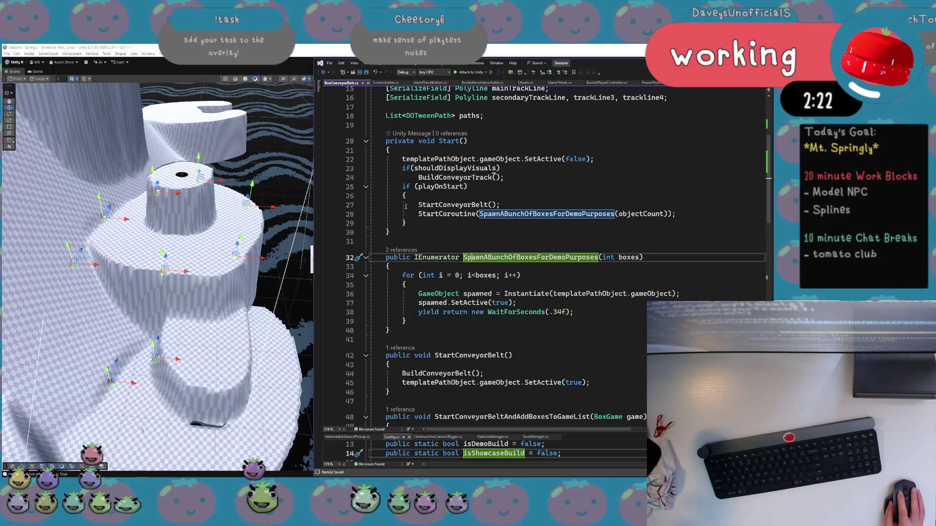
click(419, 214)
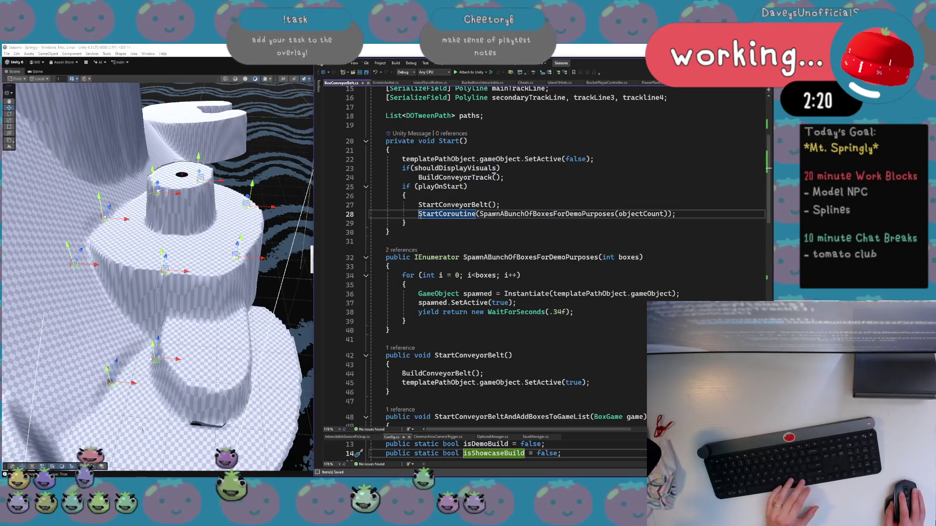
key(ctrl+k)
key(ctrl+c)
click(467, 239)
scroll(467, 240, down, 10)
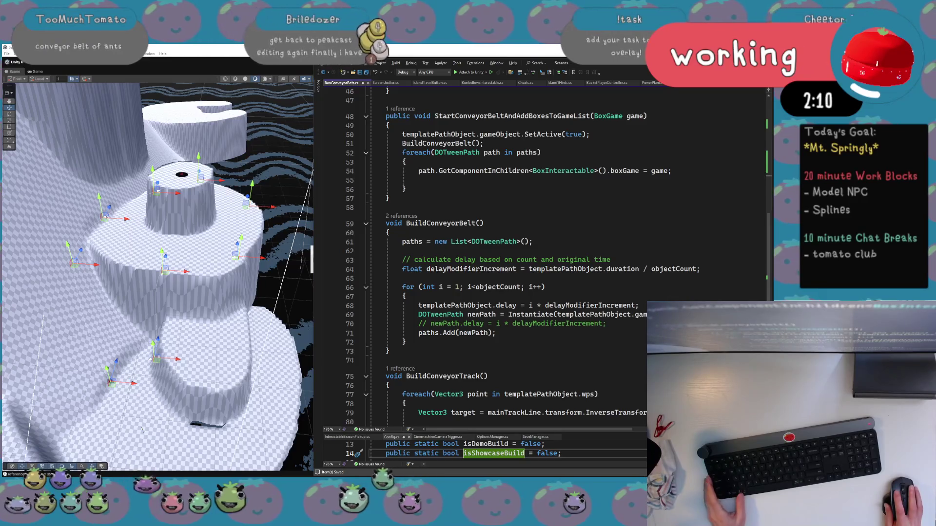
click(295, 58)
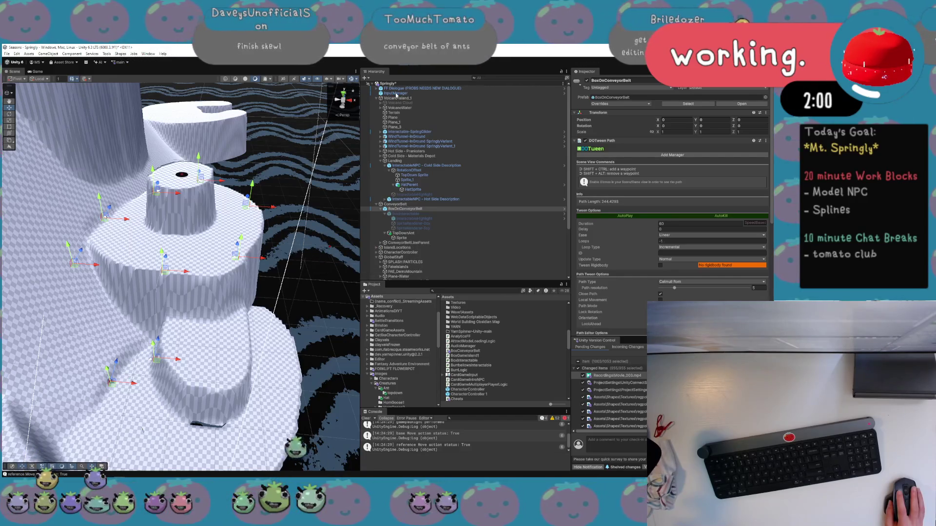
key(ctrl+p)
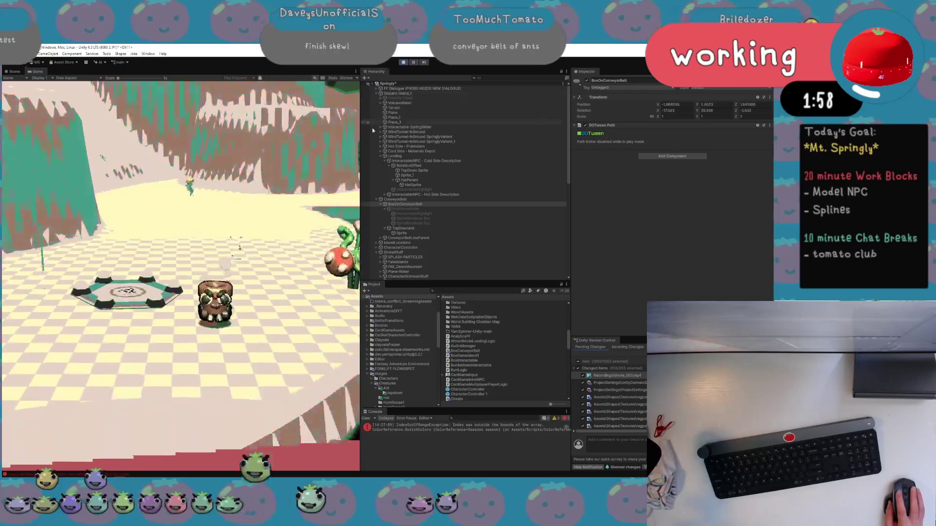
Walk the ant forward, inspect BoxOnConveyorBelt_1 and its children, then return to the Scene view
key(w)
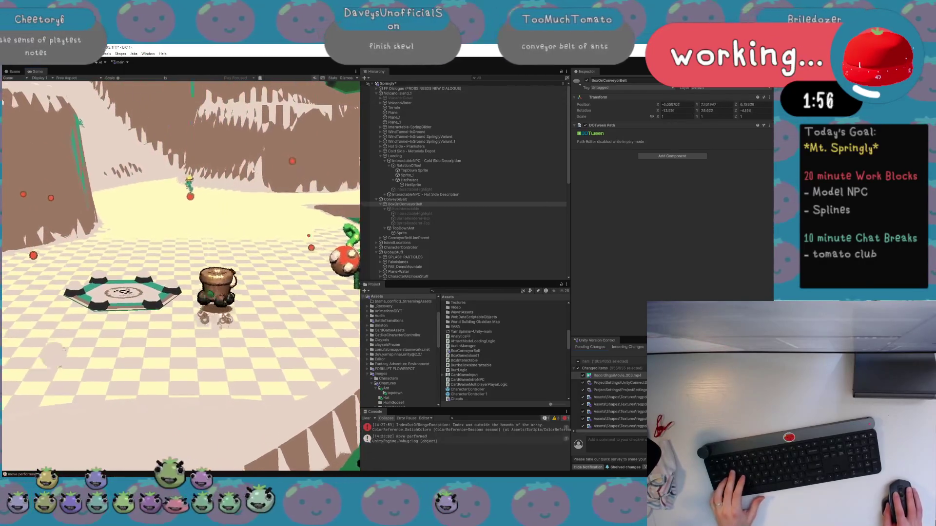
key(w)
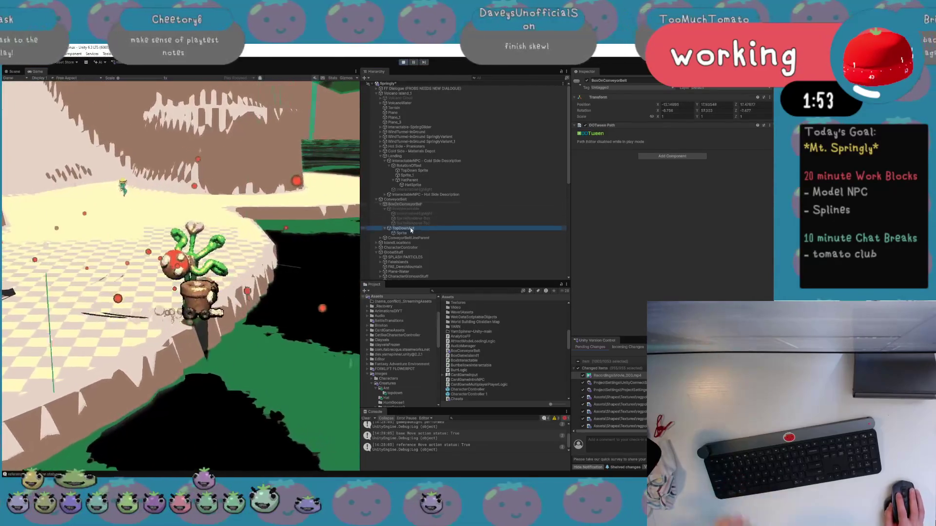
click(401, 233)
click(410, 209)
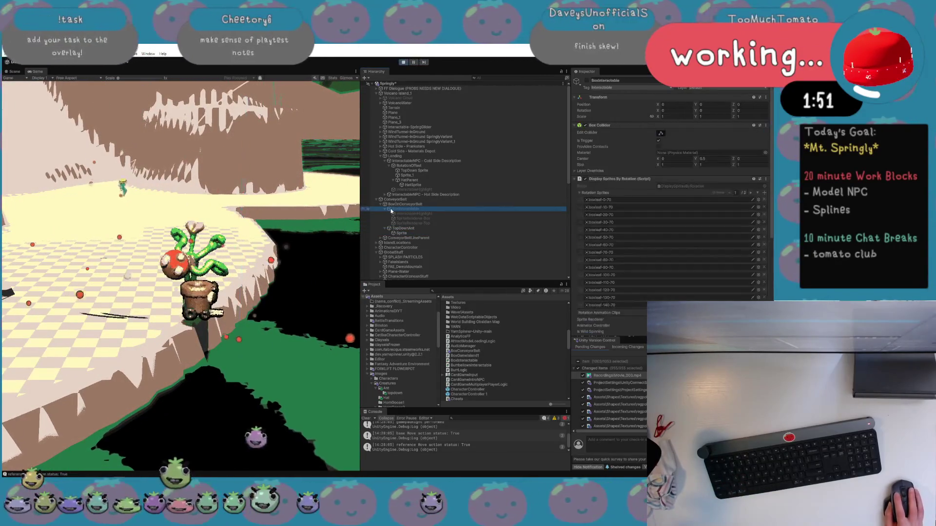
click(388, 209)
key(Up)
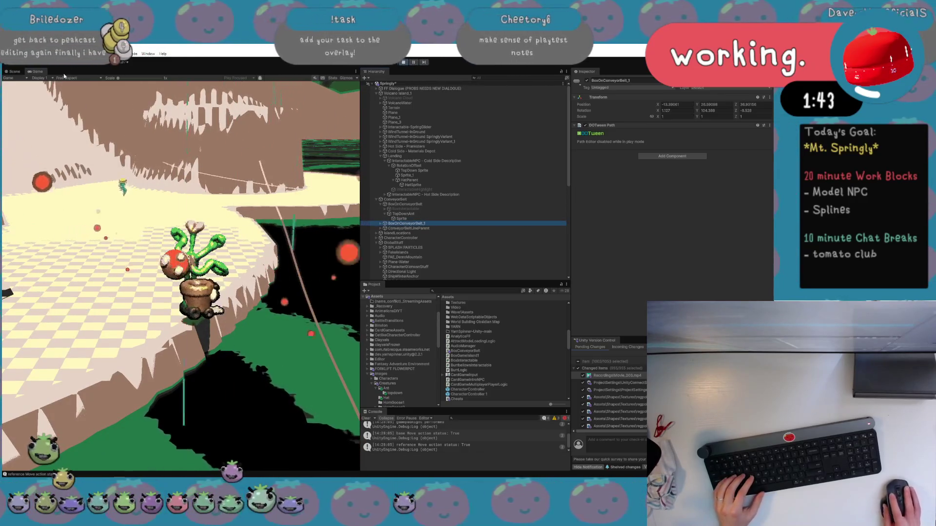
key(ctrl+1)
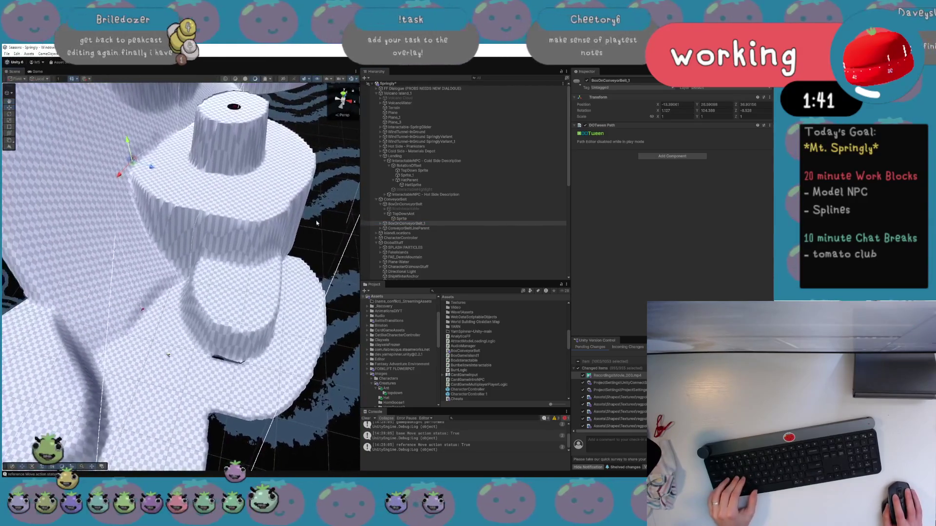
Remove the duplicated conveyor boxes BoxOnConveyorBelt_1 and BoxOnConveyorBelt_2
click(401, 225)
scroll(254, 265, down, 5)
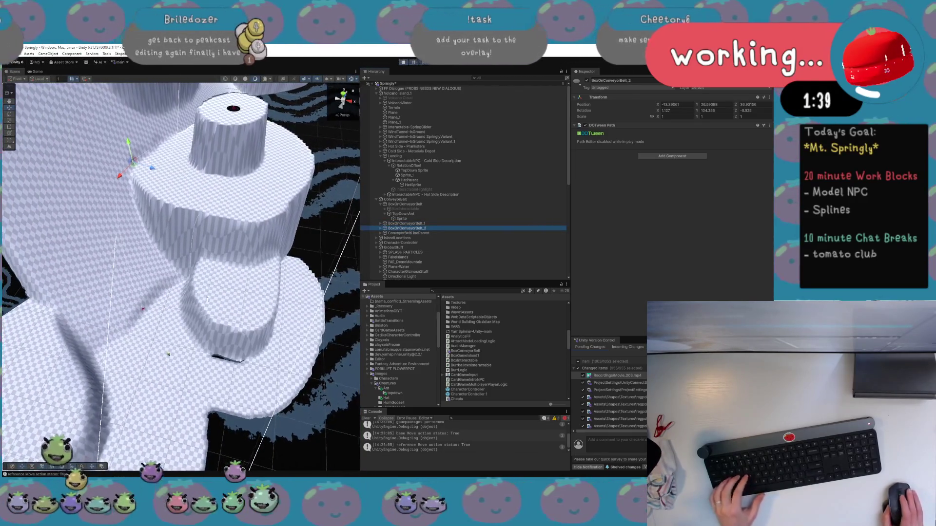
mouse_move(189, 313)
mouse_down()
mouse_move(193, 271)
mouse_move(135, 281)
mouse_up()
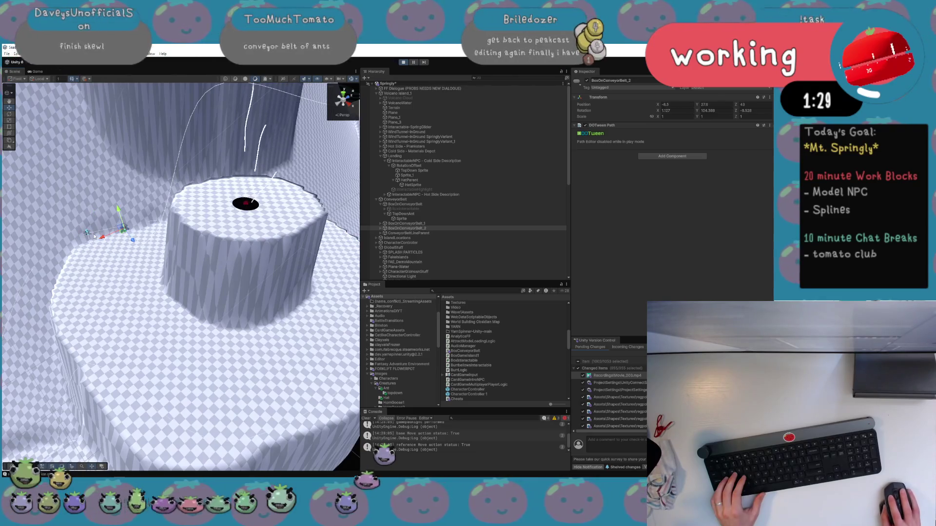
click(88, 234)
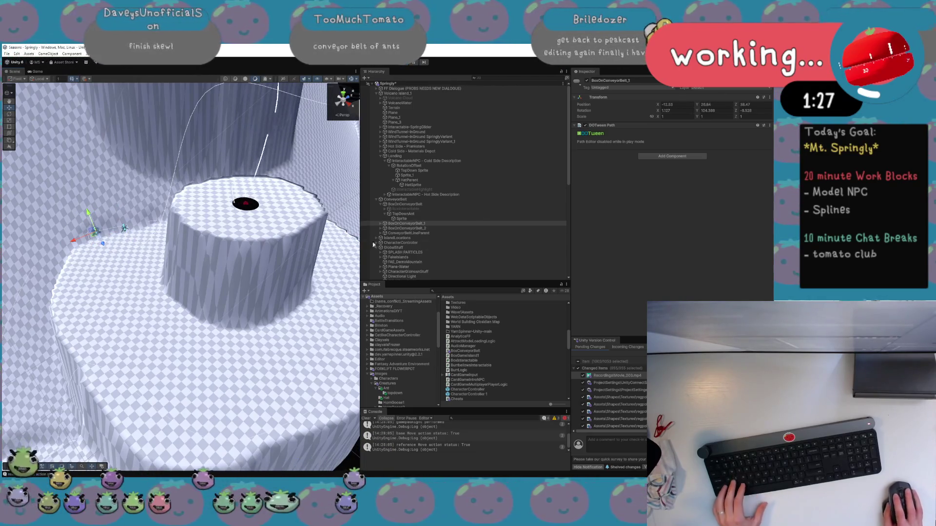
click(463, 228)
key(ctrl+z)
key(ctrl+z)
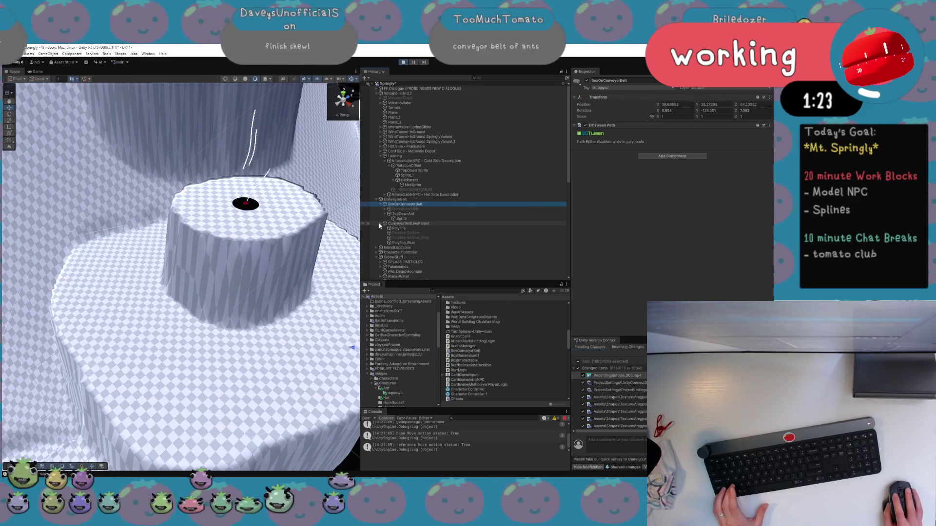
Stop the game and inspect the NPC's TopDown Sprite and HatSprite renderer
click(394, 199)
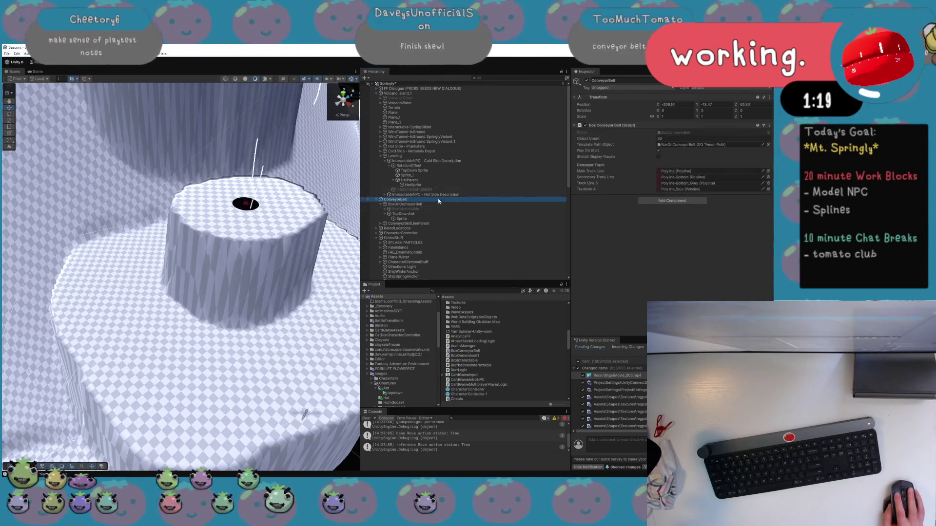
click(404, 63)
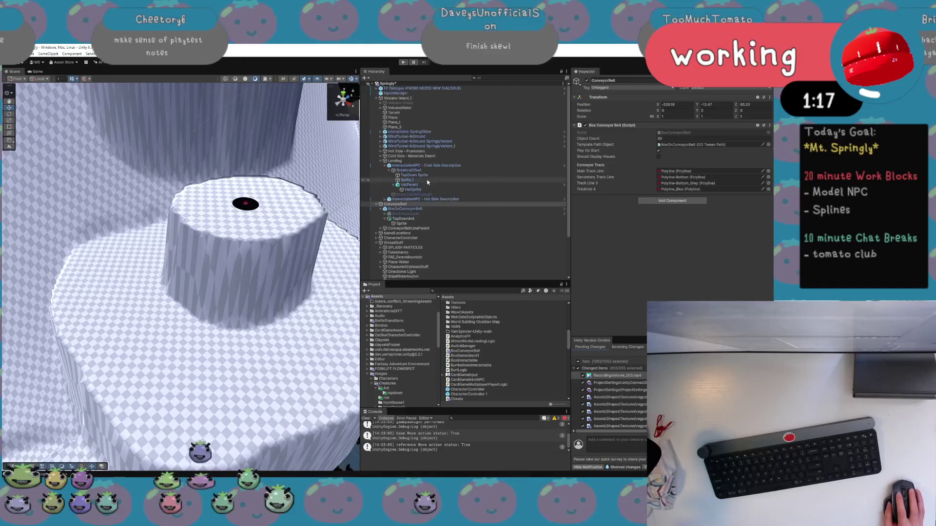
click(425, 176)
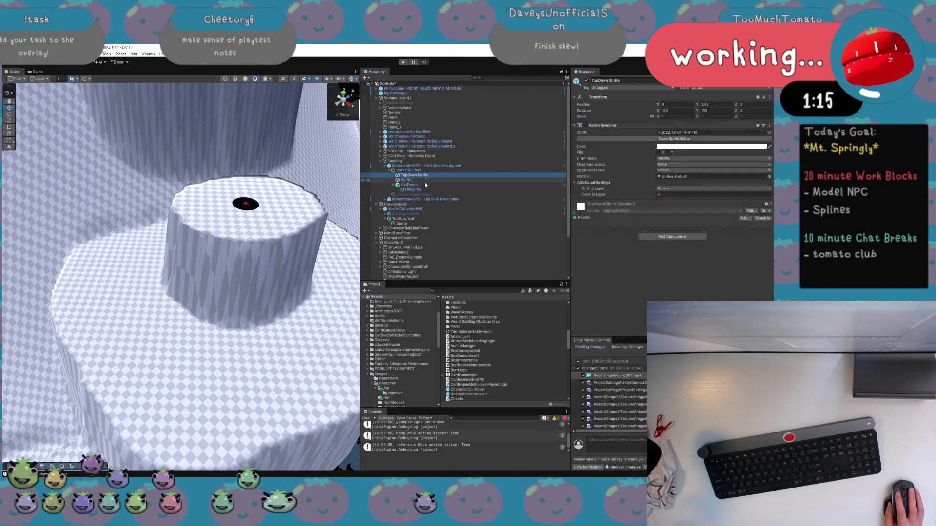
click(424, 189)
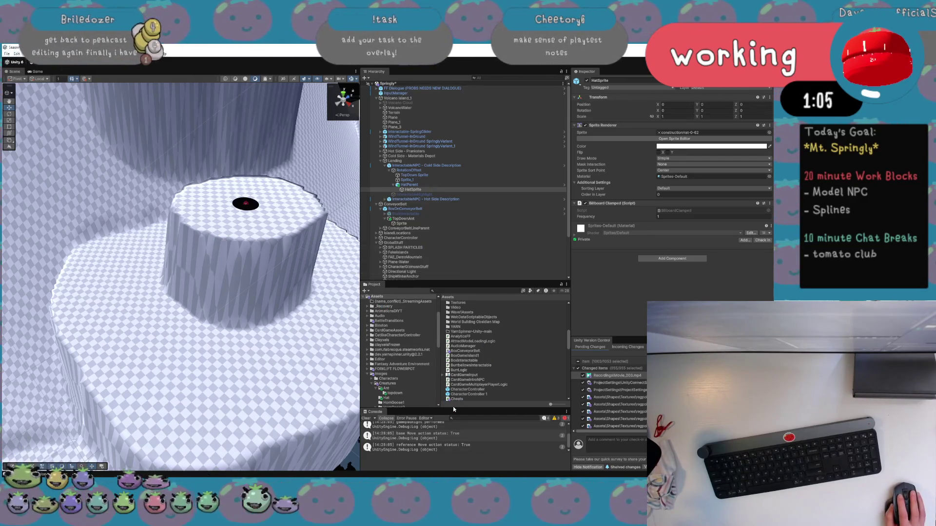
Replay the level, filter the Console to errors, and trace the IndexOutOfRangeException to ColorReference
key(ctrl+p)
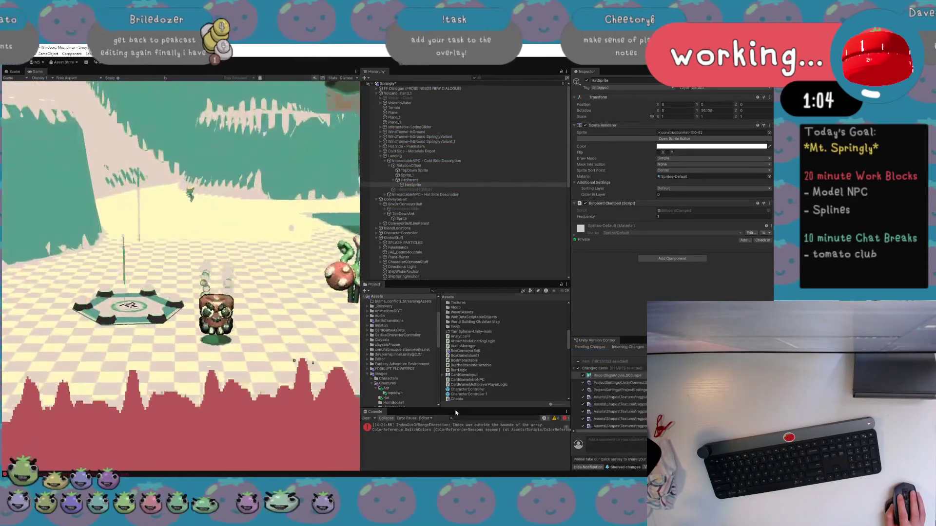
click(554, 419)
click(554, 418)
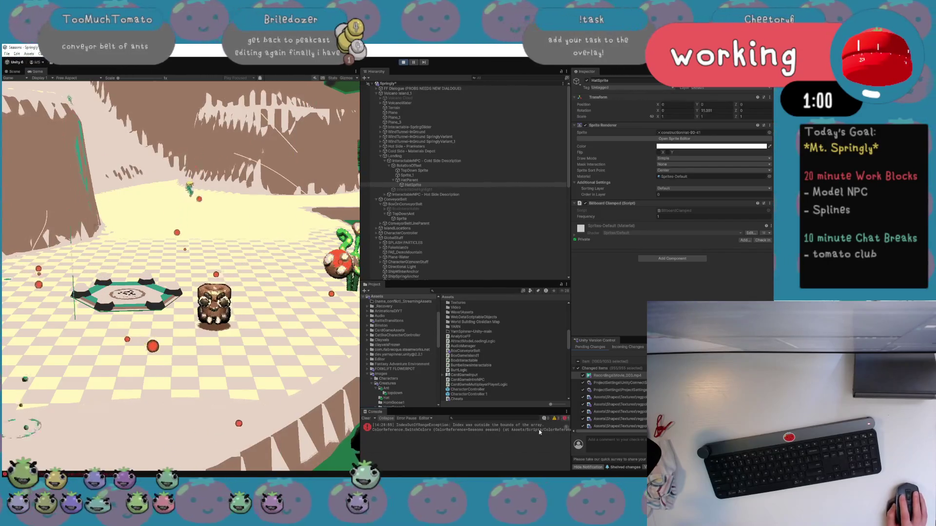
click(545, 426)
double_click(545, 427)
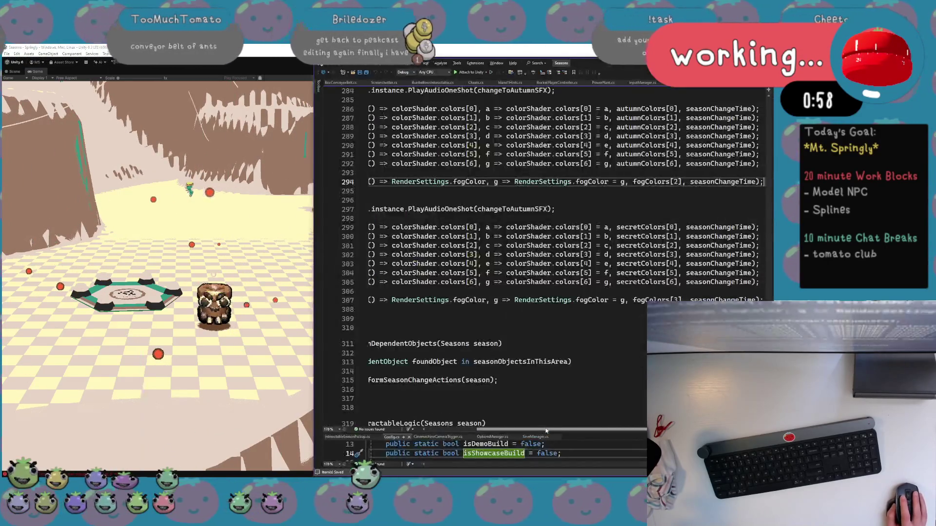
scroll(543, 311, right, 2)
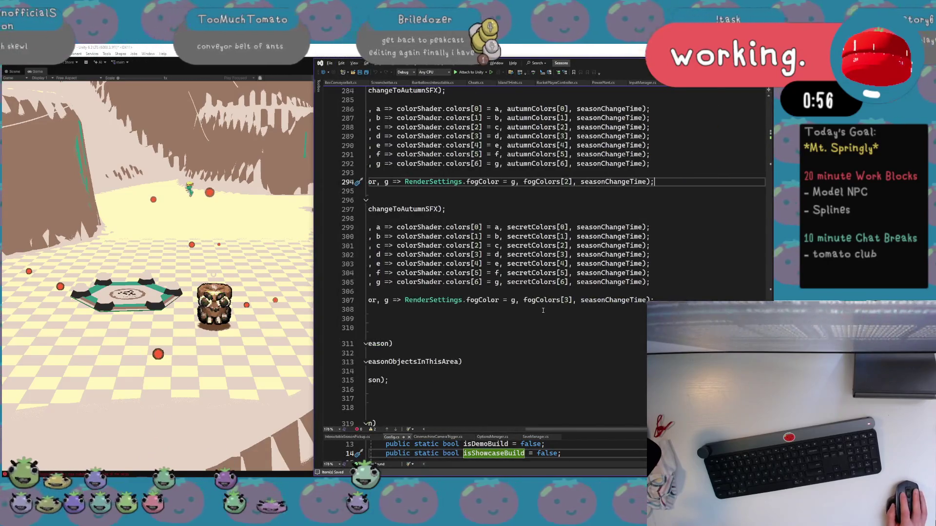
scroll(543, 311, left, 4)
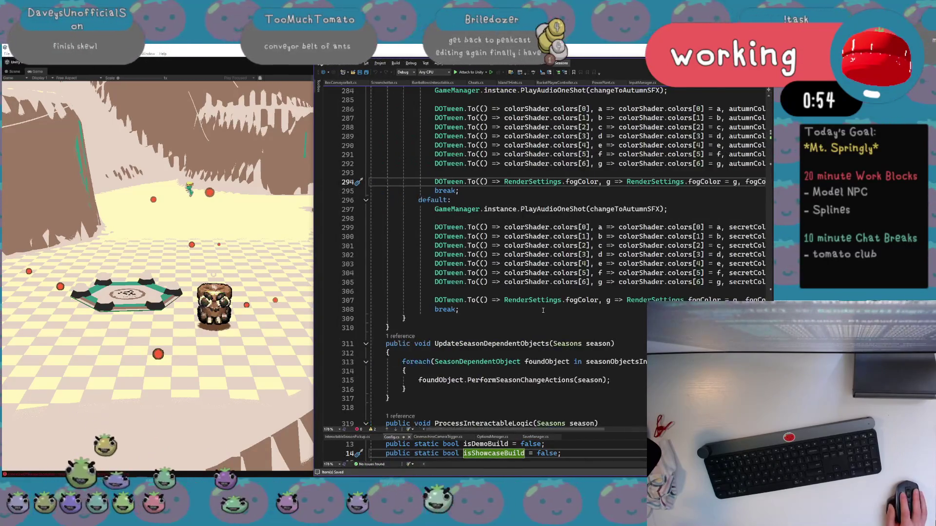
key(alt+Tab)
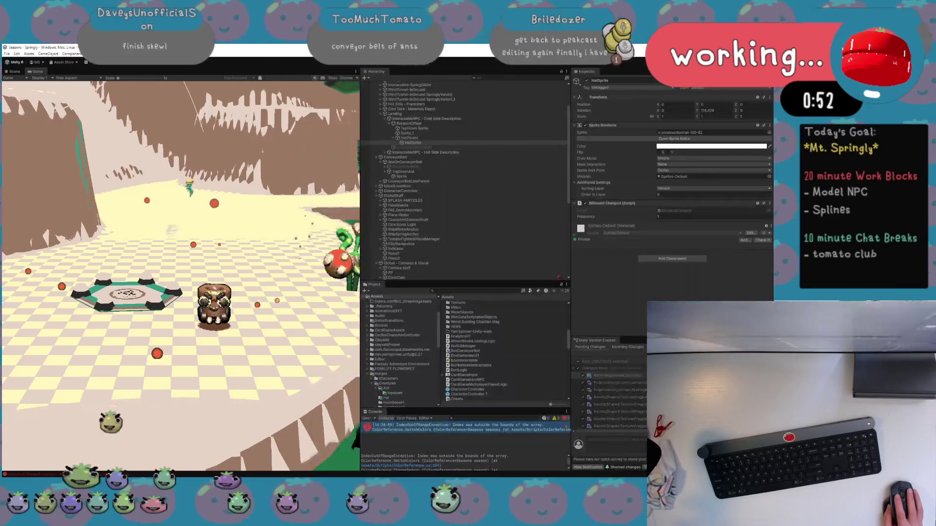
Stop Play, collapse Volcano Island_1, and show ColorCam's Retro Pixel Max and Color Reference components
click(402, 62)
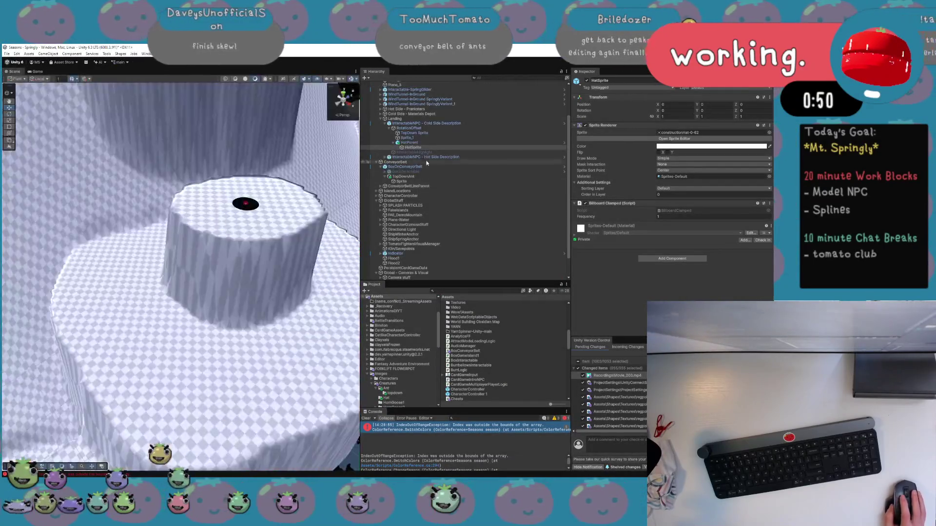
click(430, 89)
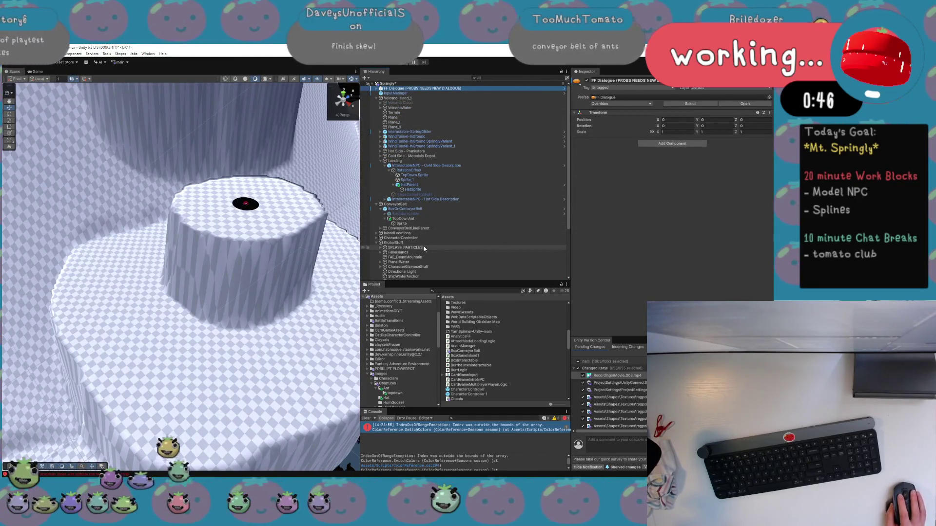
click(376, 99)
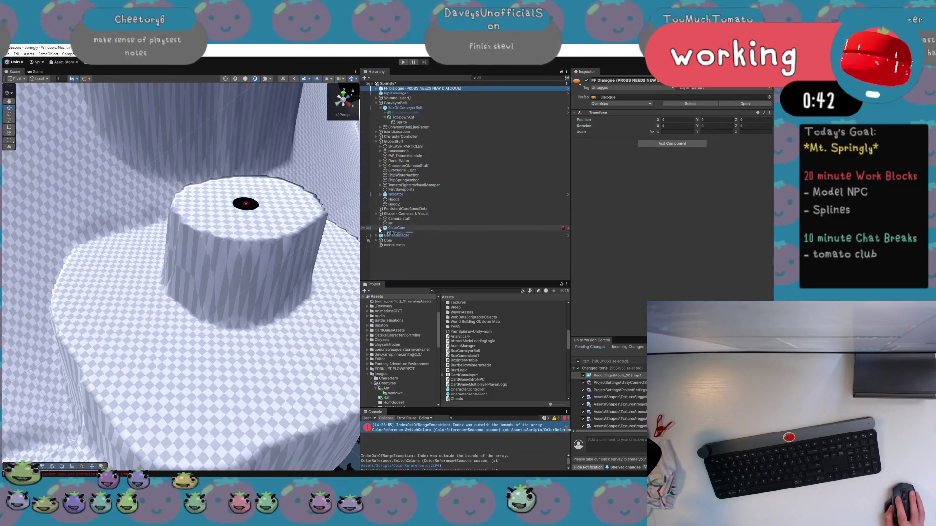
click(395, 228)
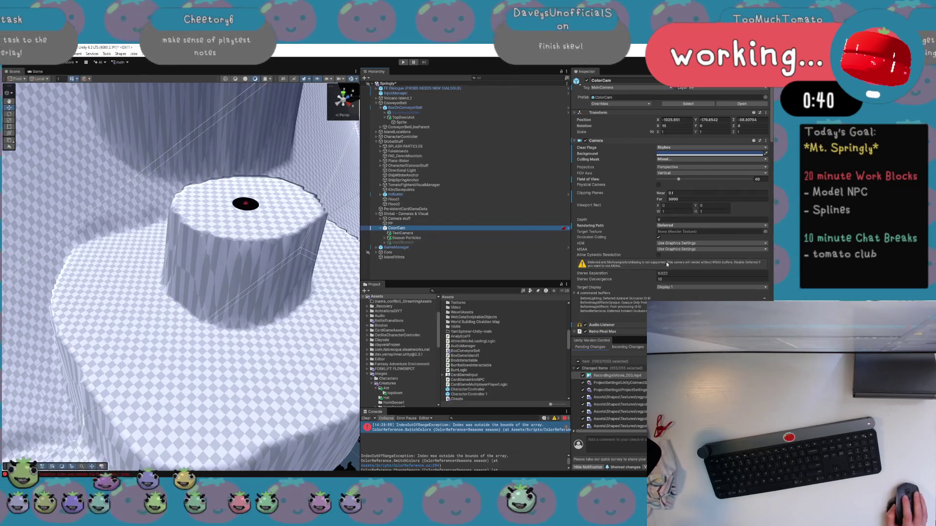
scroll(697, 260, down, 5)
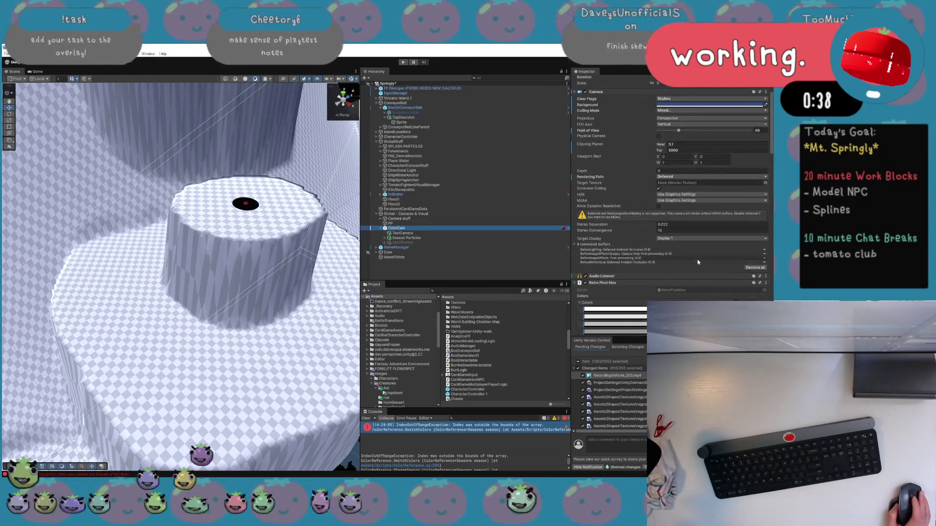
scroll(697, 262, down, 15)
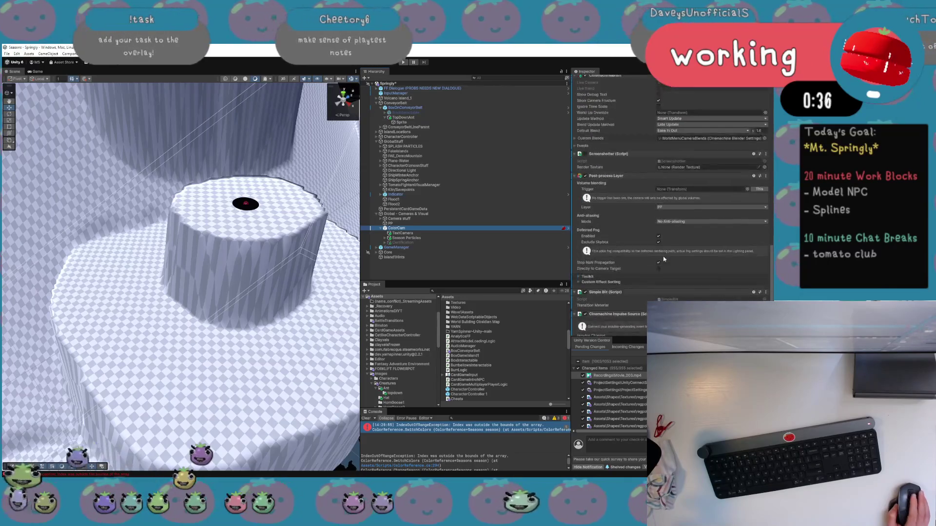
scroll(663, 260, down, 15)
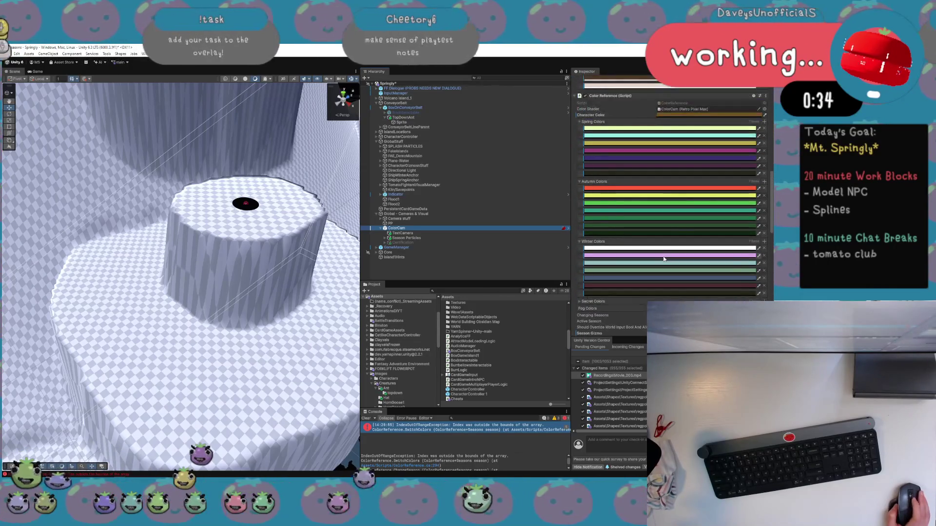
scroll(664, 259, up, 10)
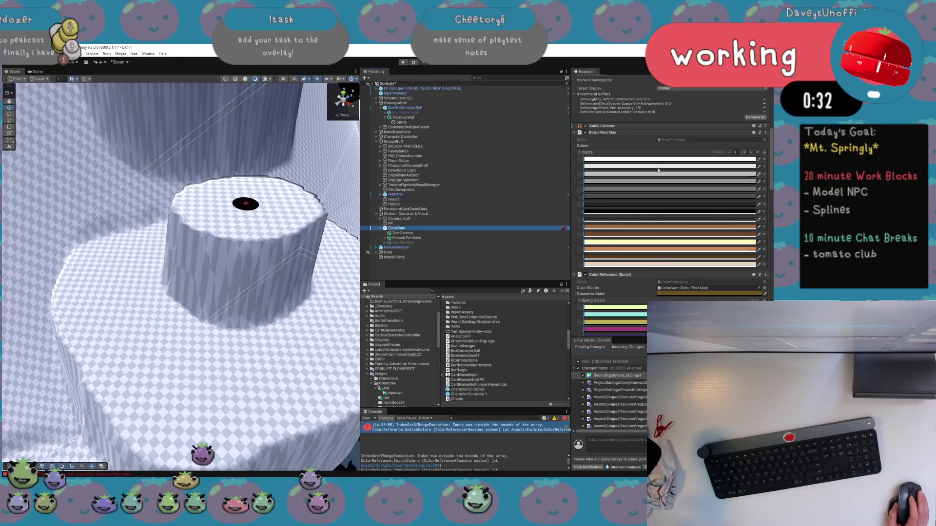
right_click(611, 136)
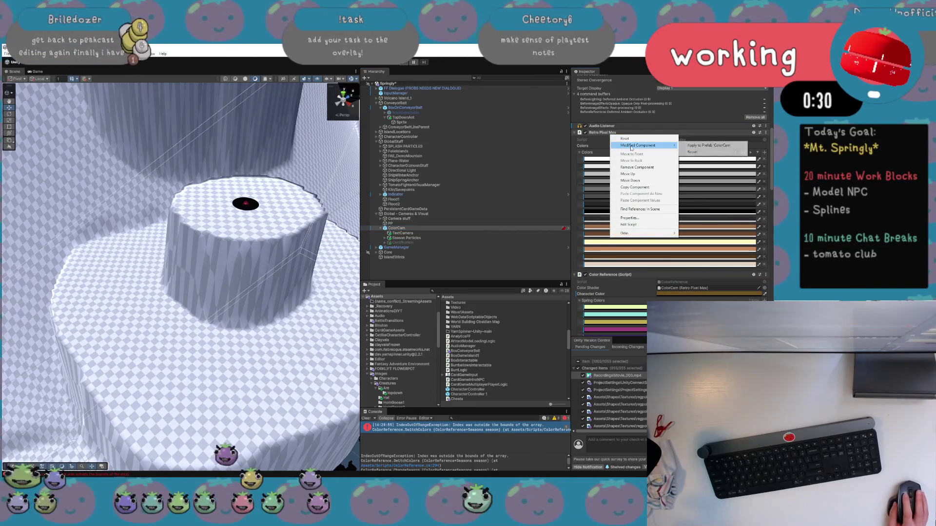
Revert Retro Pixel Max to the prefab, then undo to restore its 16-colour palette
click(693, 152)
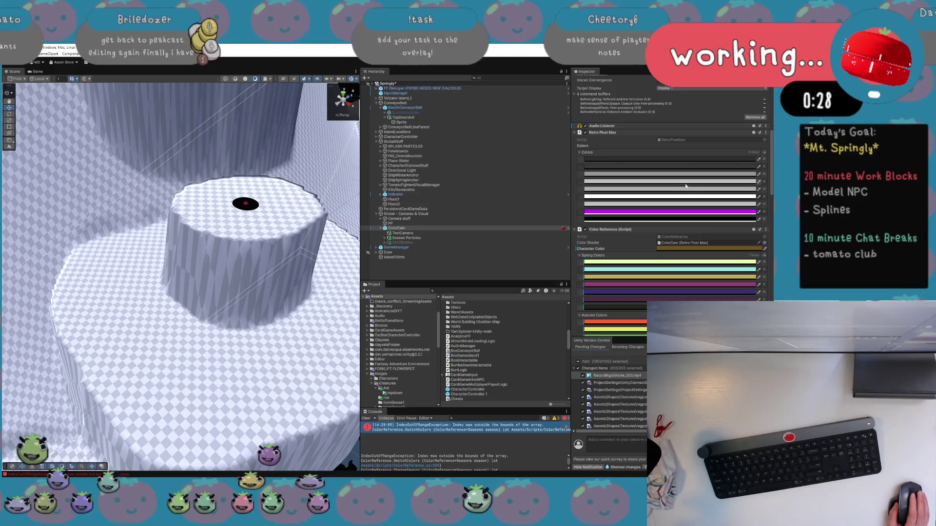
scroll(685, 187, down, 10)
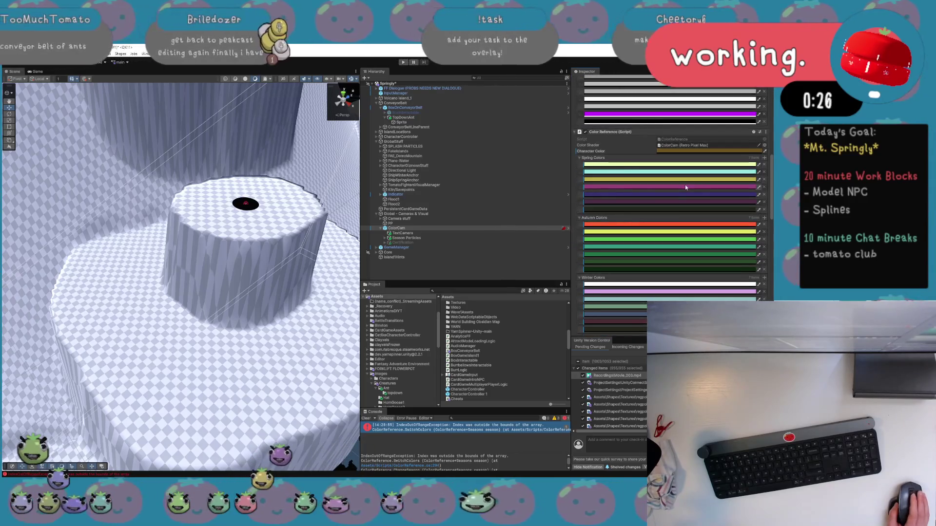
scroll(685, 185, up, 5)
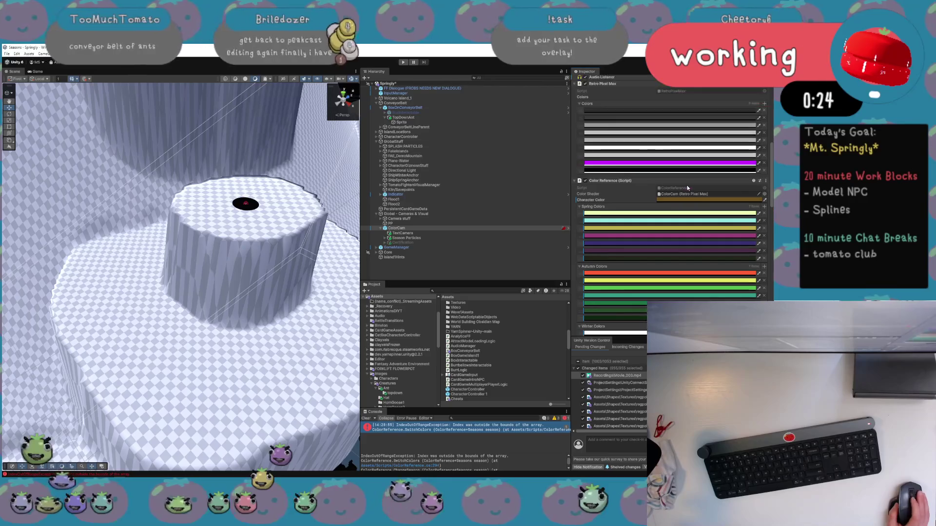
key(ctrl+z)
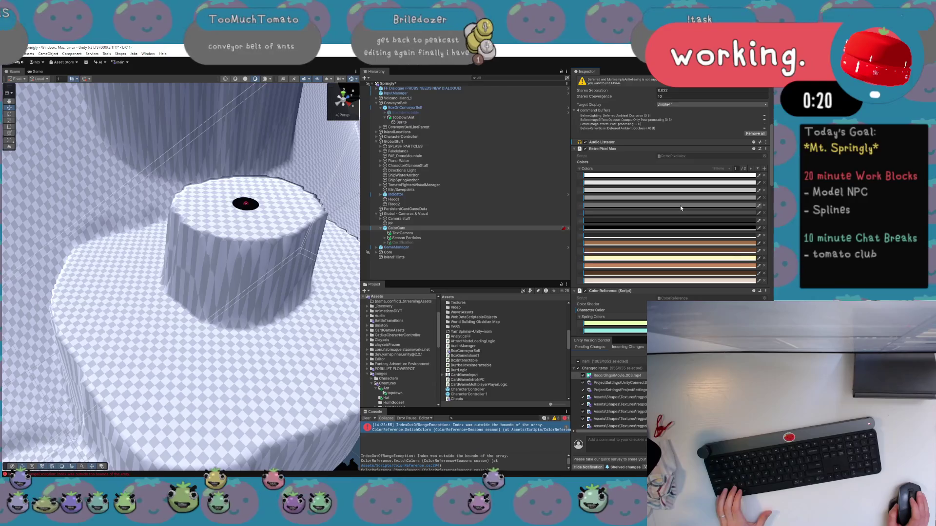
key(ctrl+z)
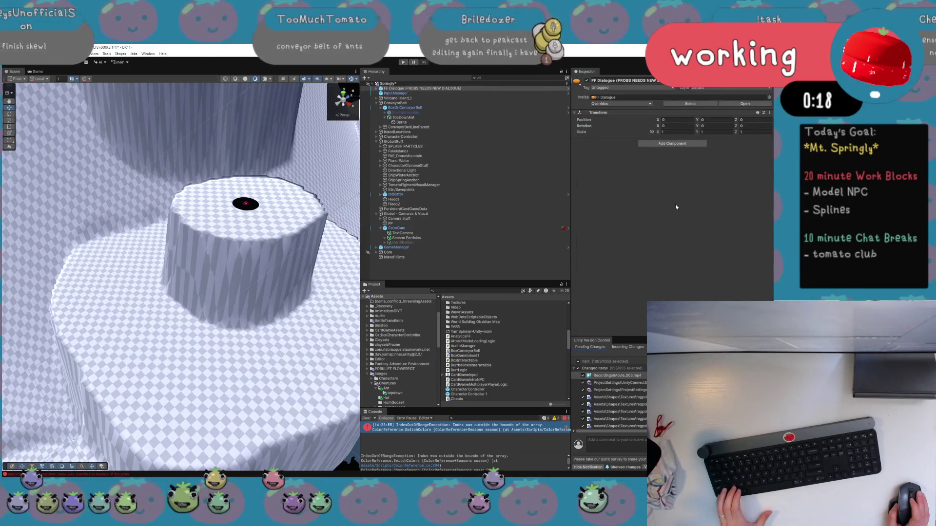
Reselect ColorCam and revert the Color Reference component's modifications
click(453, 228)
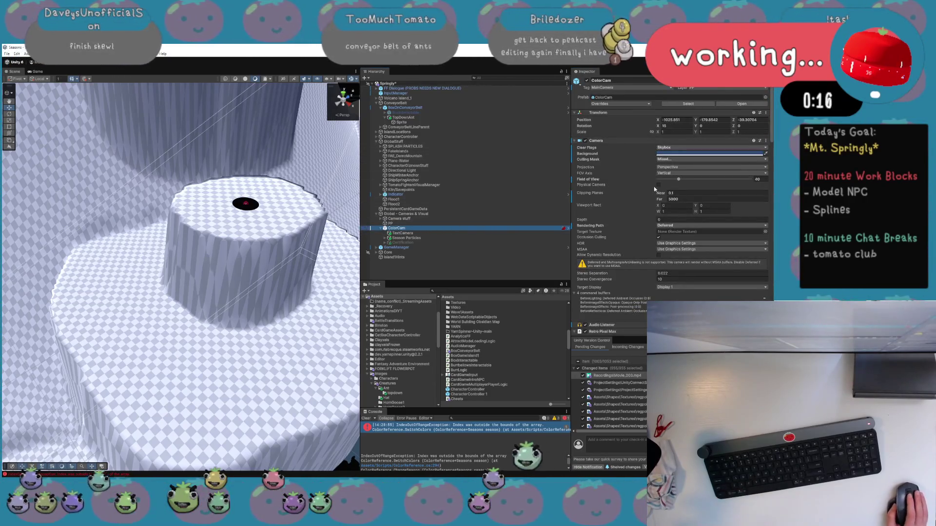
scroll(653, 188, down, 15)
scroll(653, 191, up, 5)
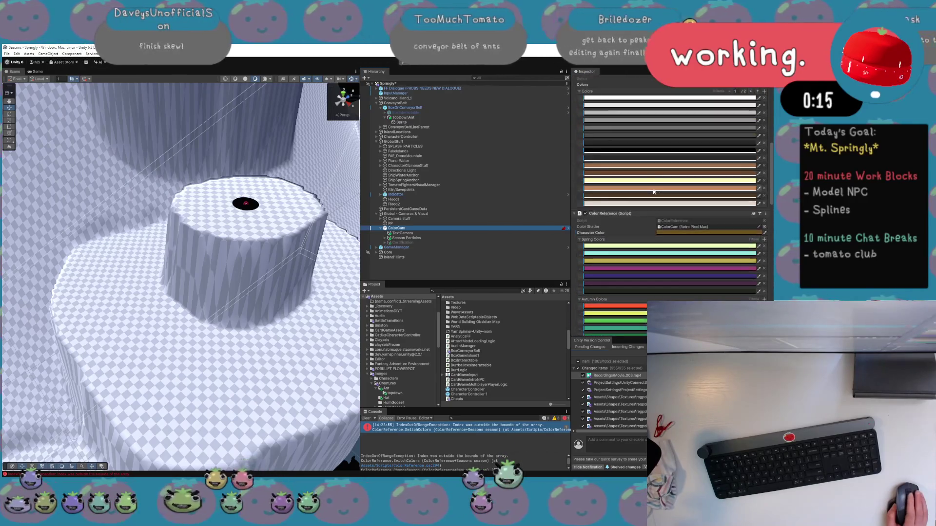
scroll(654, 191, down, 2)
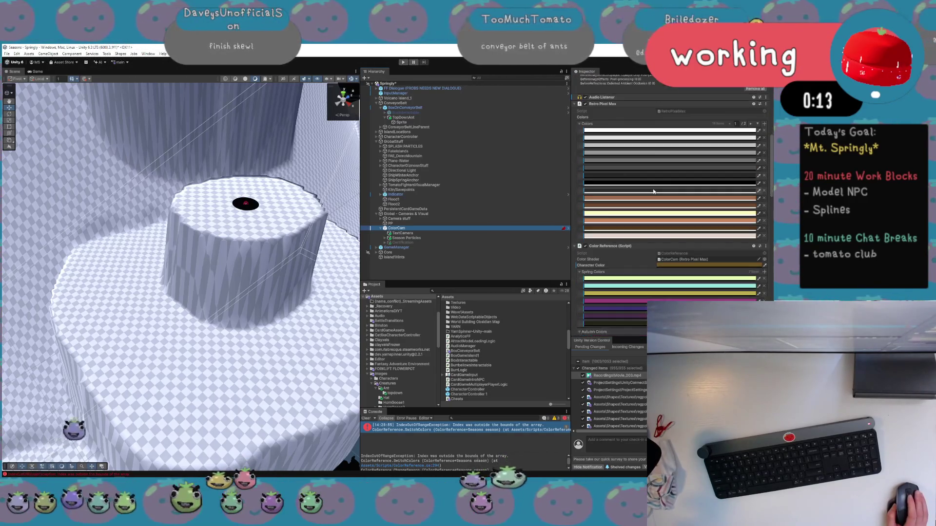
scroll(654, 191, up, 3)
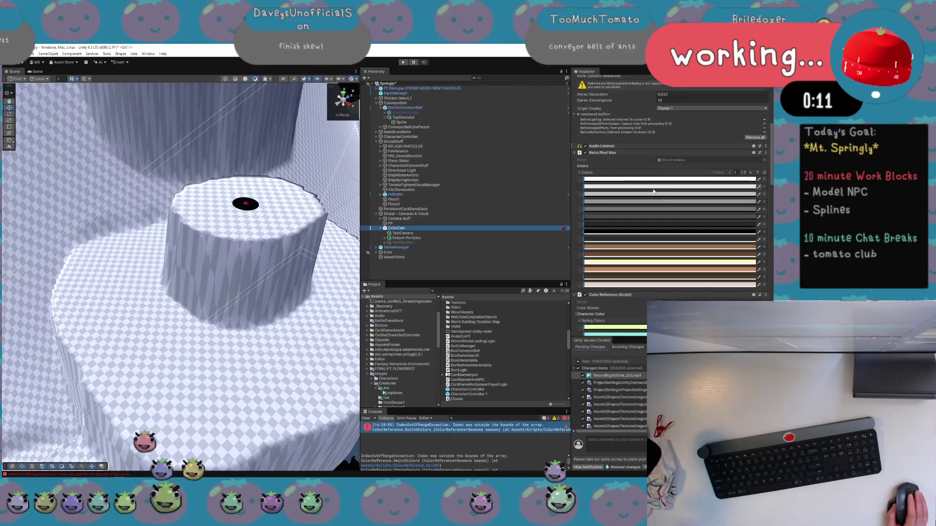
scroll(654, 192, down, 4)
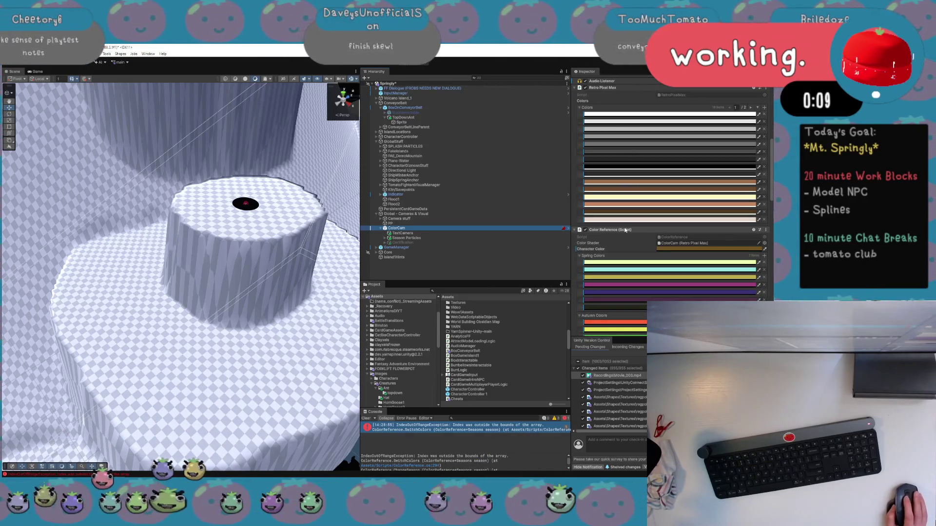
right_click(626, 233)
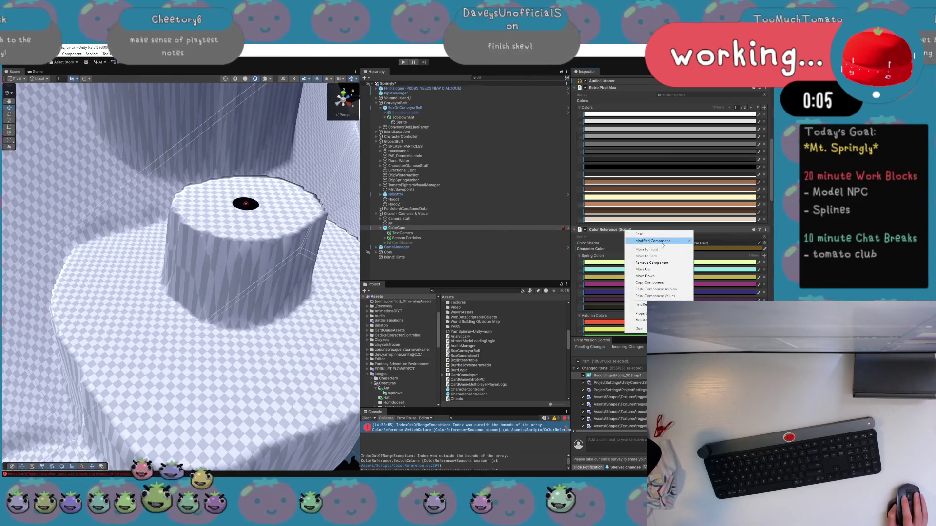
click(716, 249)
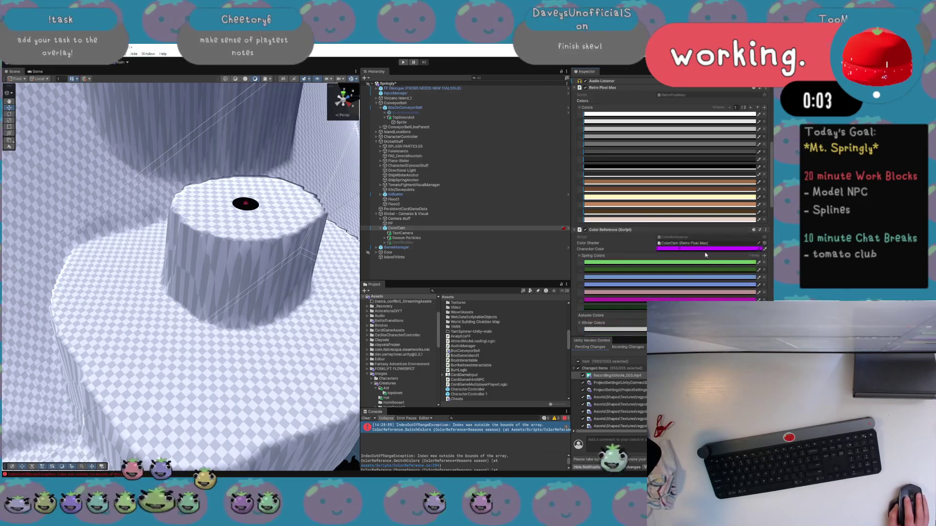
scroll(697, 281, down, 6)
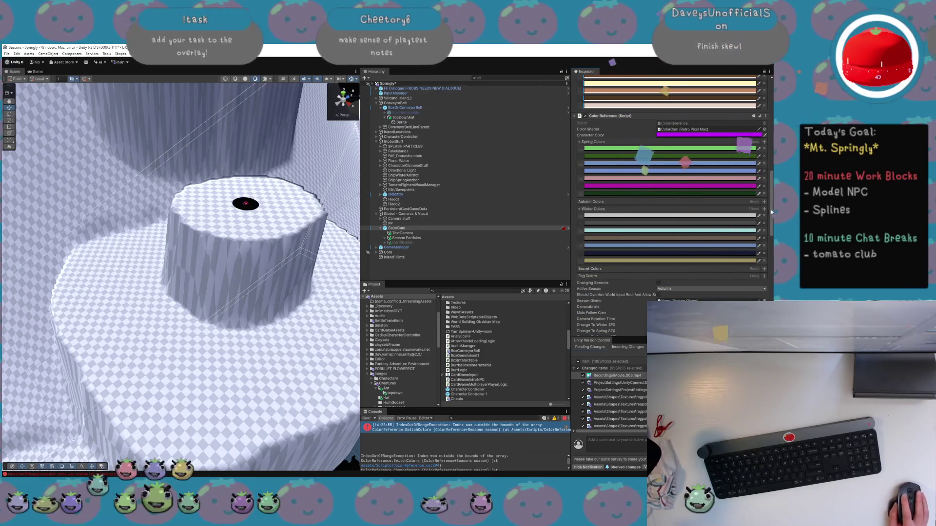
Undo to bring back the filled season lists and add three Fog Colors entries
key(ctrl+z)
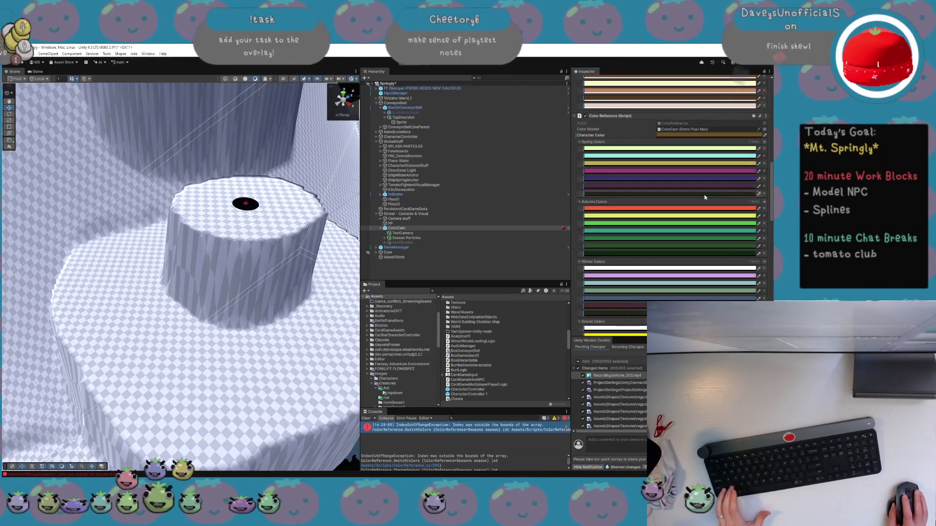
scroll(693, 235, down, 3)
scroll(694, 236, down, 5)
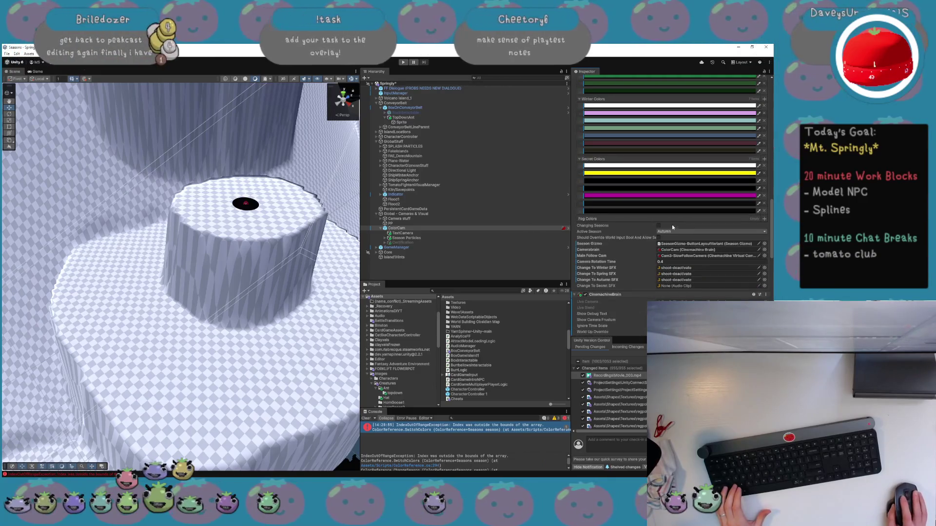
click(764, 219)
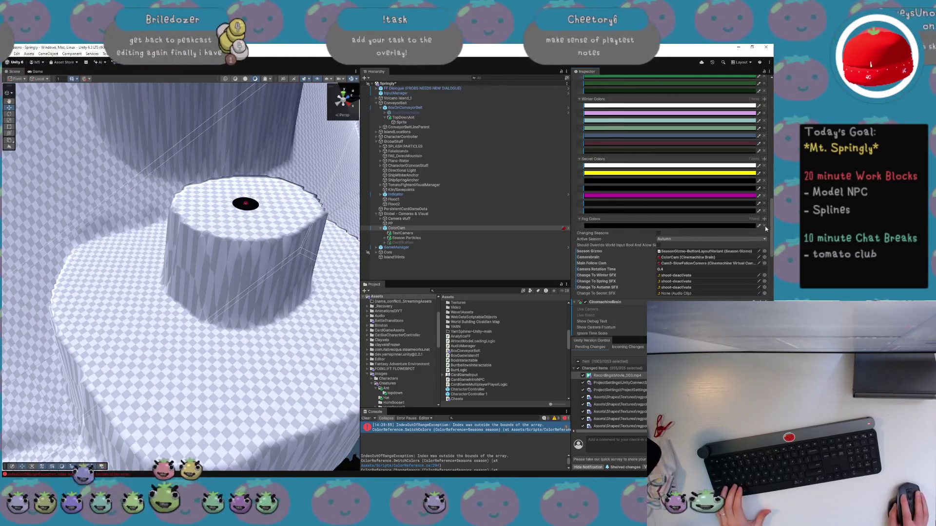
click(764, 219)
click(765, 218)
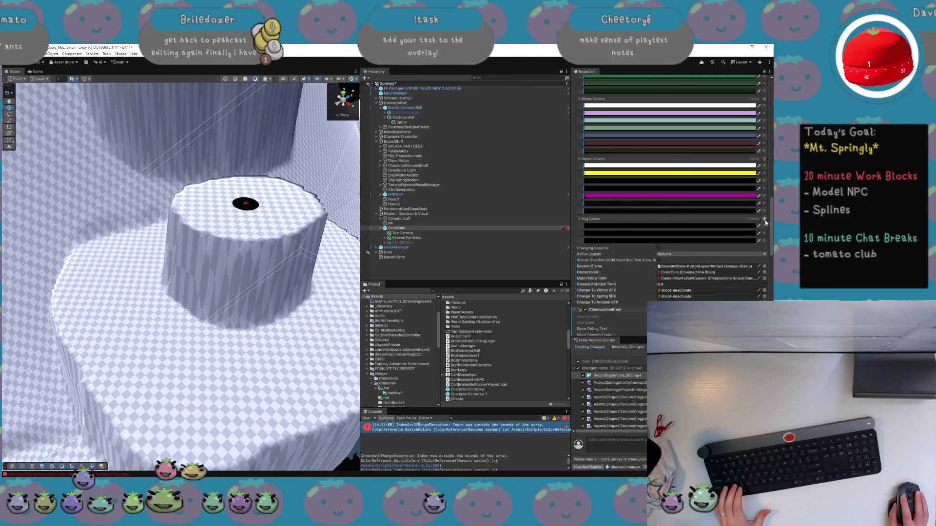
Pick cyan, pink and red fog colours, moving red to third place
click(737, 227)
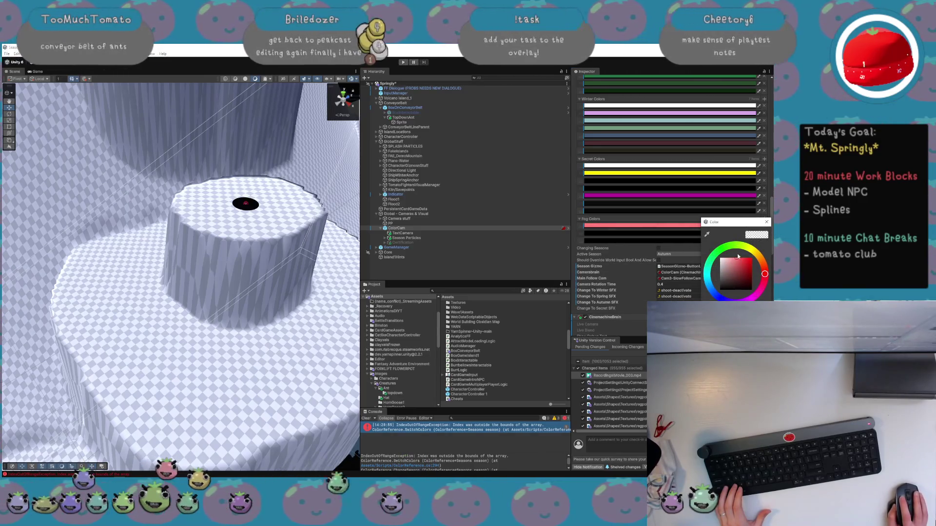
click(765, 224)
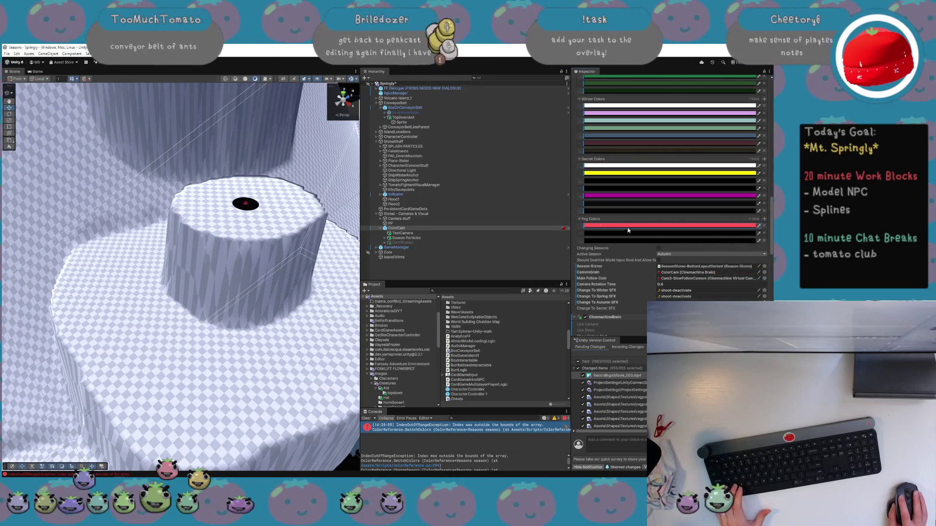
drag(581, 227, 581, 242)
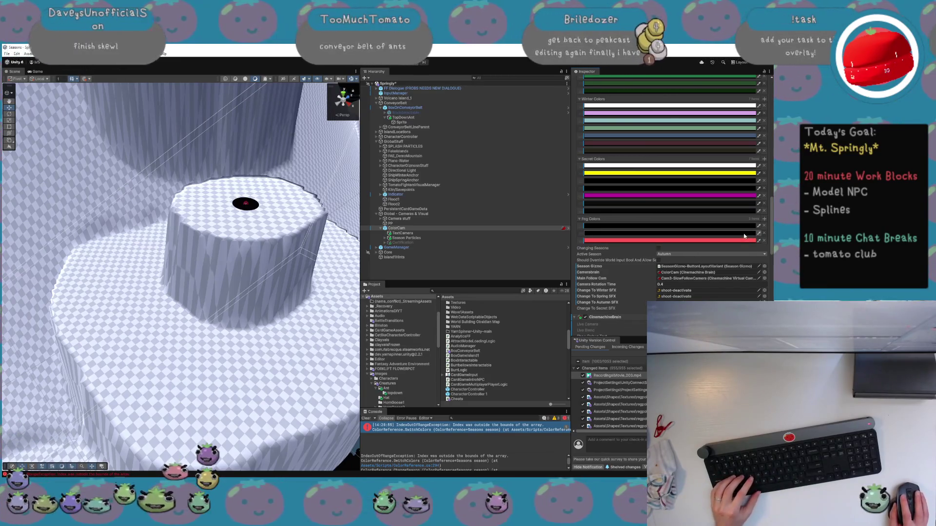
click(612, 233)
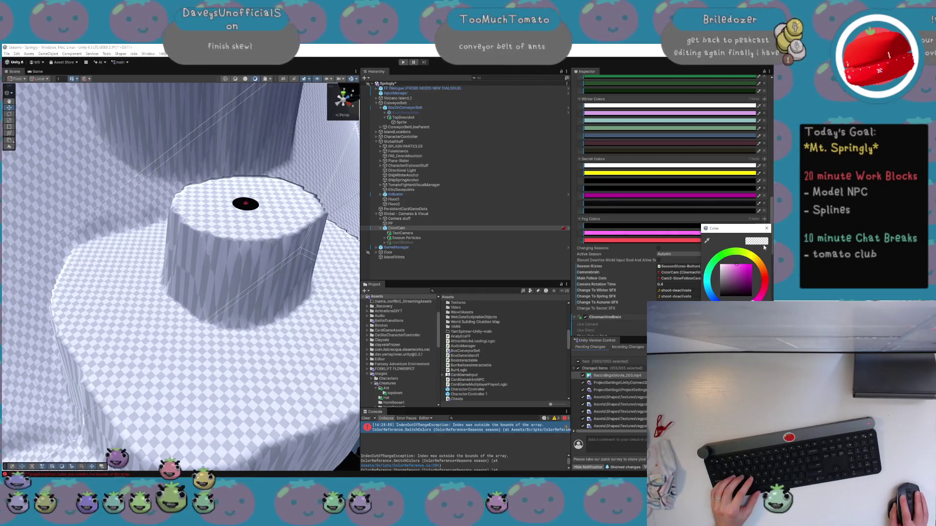
click(767, 229)
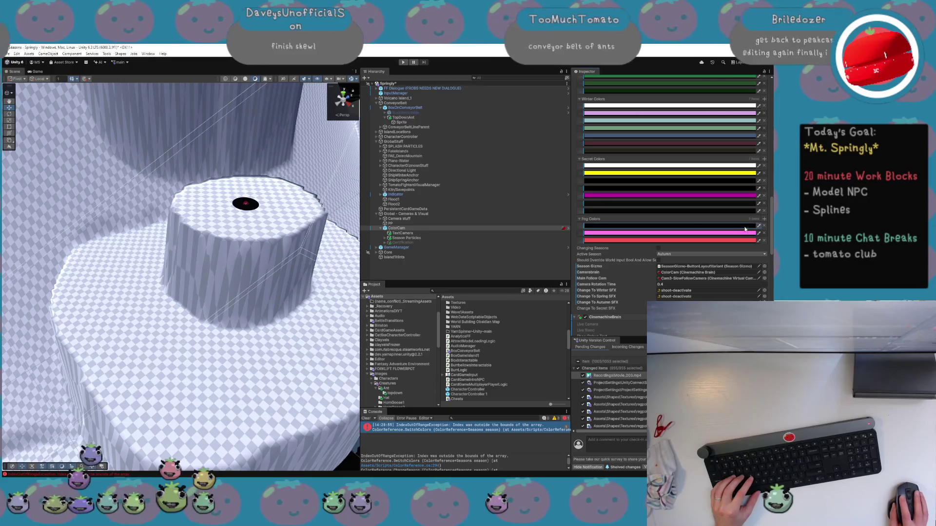
click(744, 229)
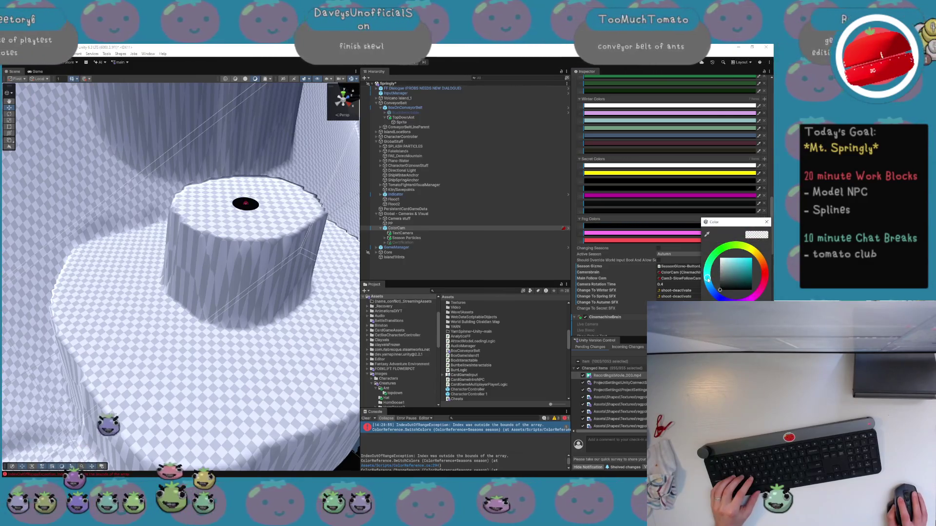
key(XF86AudioLowerVolume)
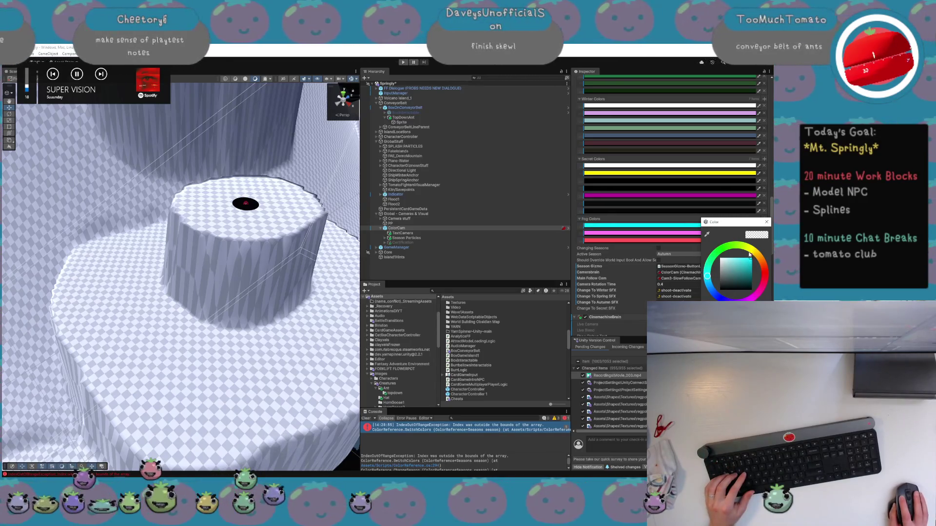
key(Escape)
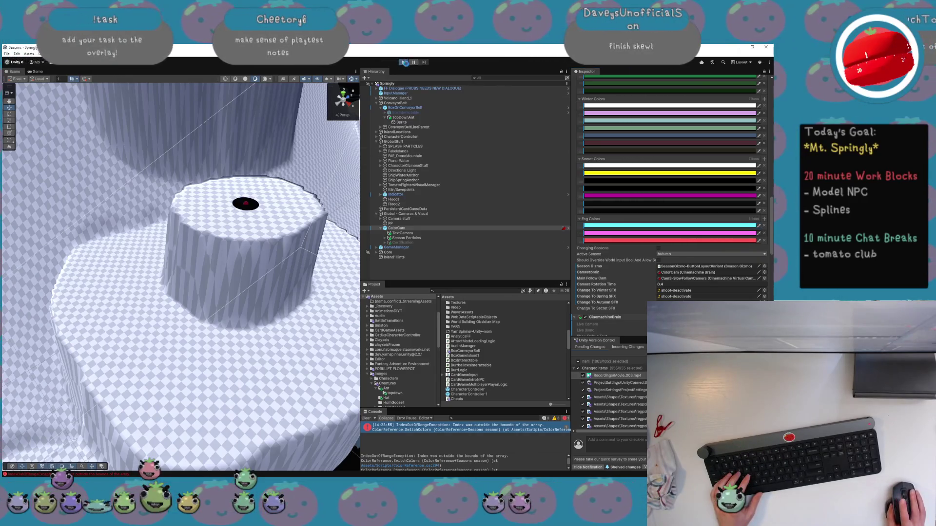
click(405, 62)
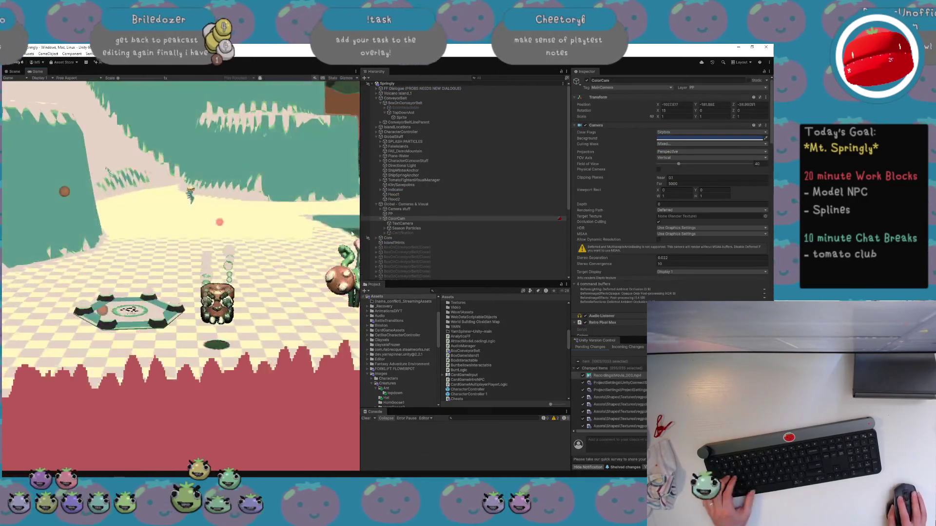
key(w)
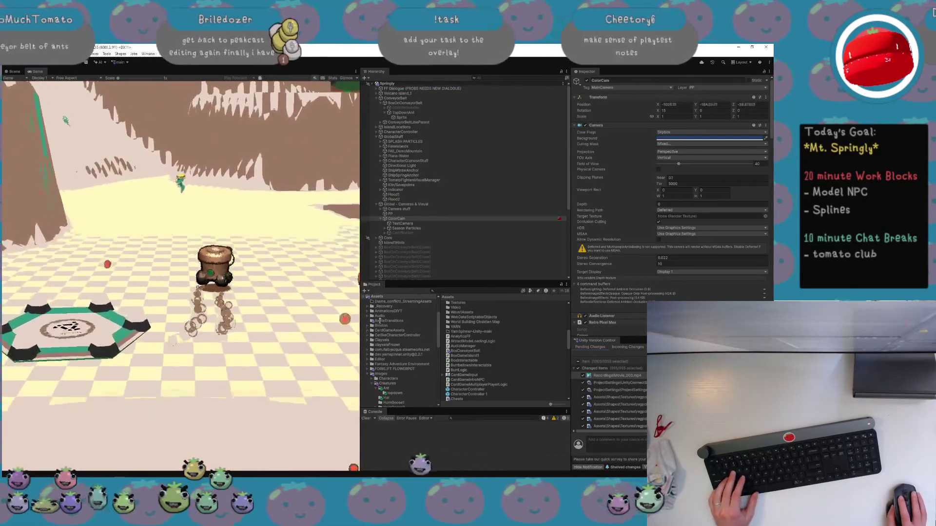
key(a)
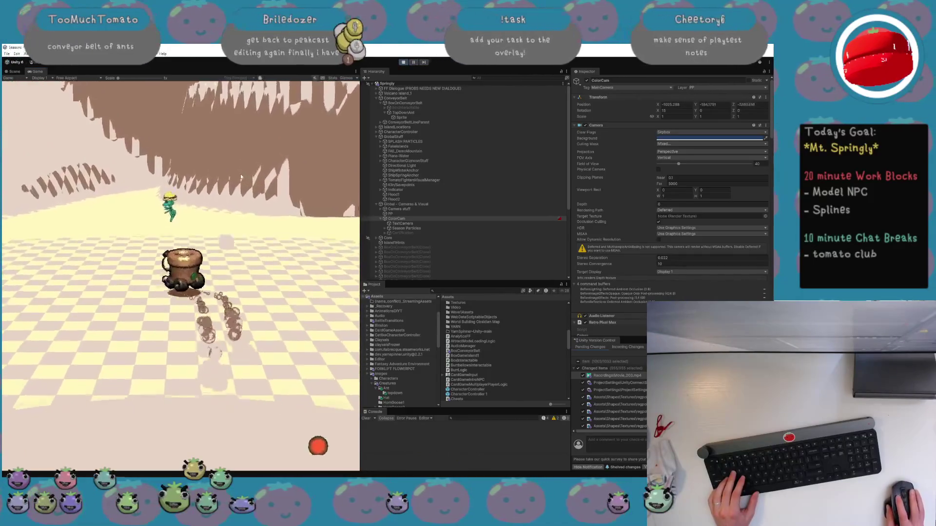
click(445, 224)
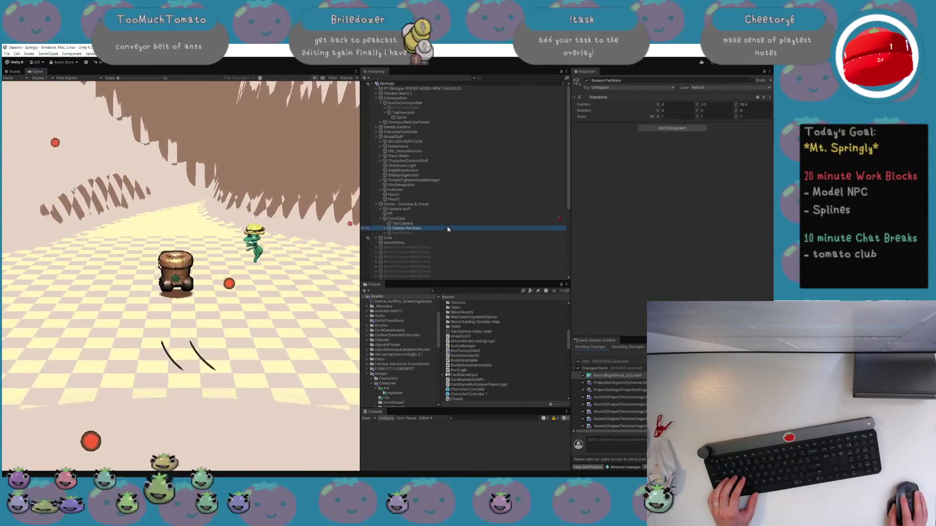
click(443, 219)
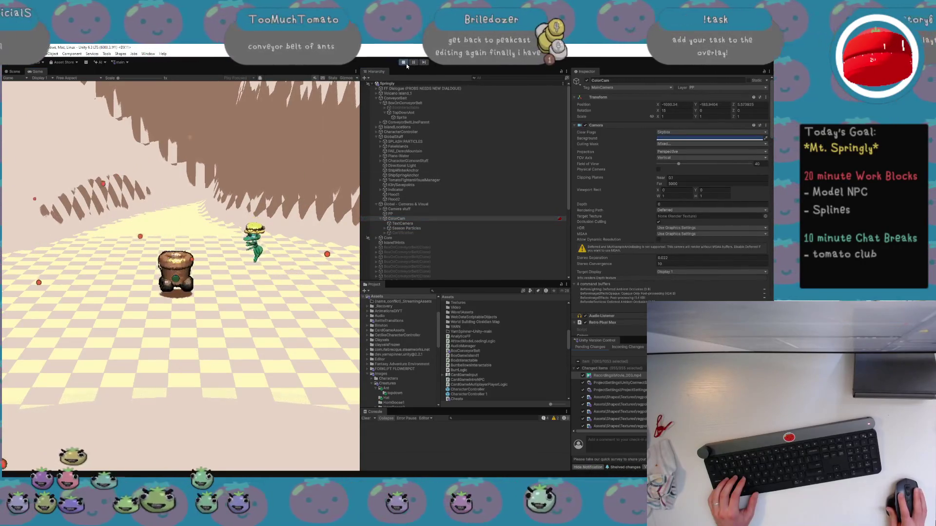
click(404, 62)
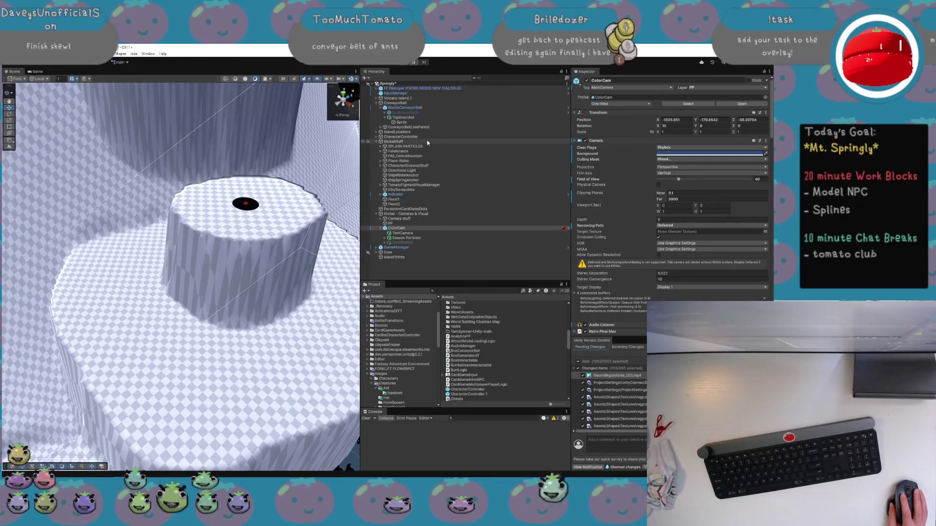
Set BoxOnConveyorBelt's DOTween path Duration to 10, keeping Linear ease
click(419, 108)
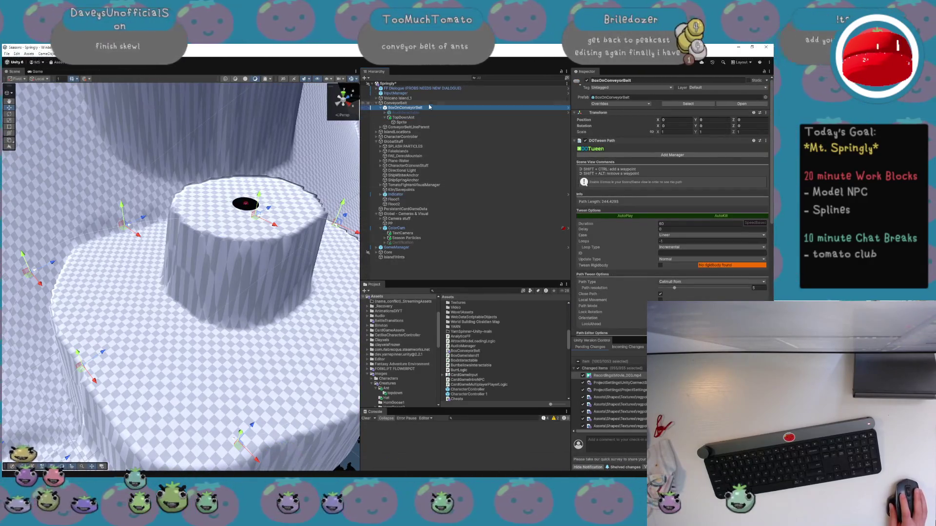
click(682, 222)
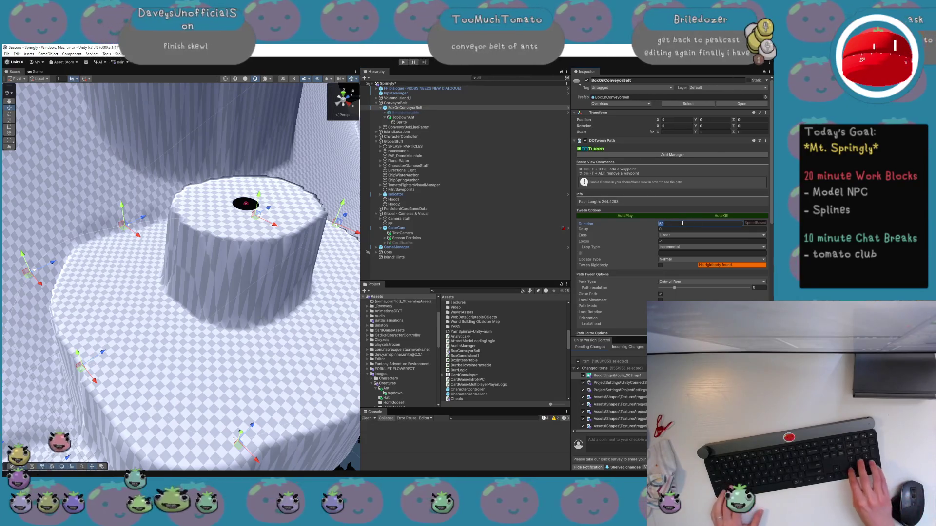
text(10)
click(685, 235)
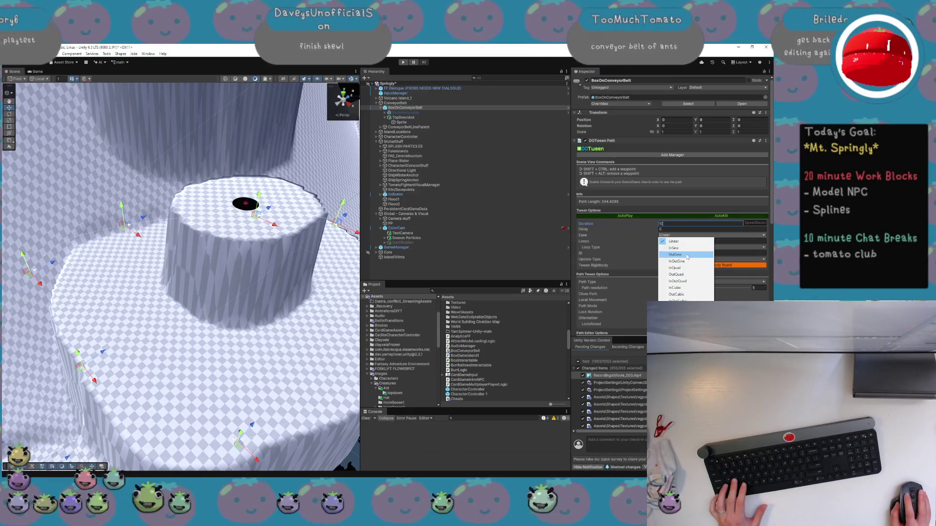
click(676, 241)
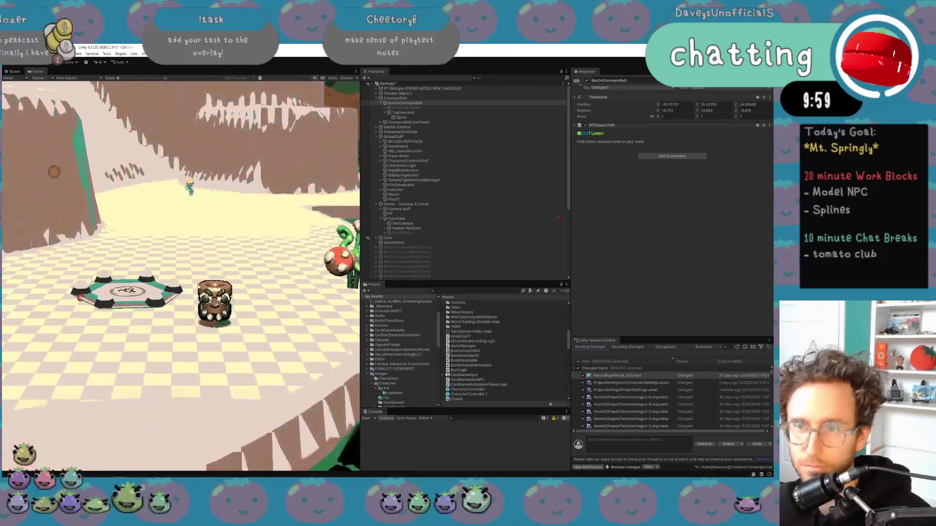
Walk forward, watch the conveyor boxes' path in the Scene view, then exit Play mode
key(w)
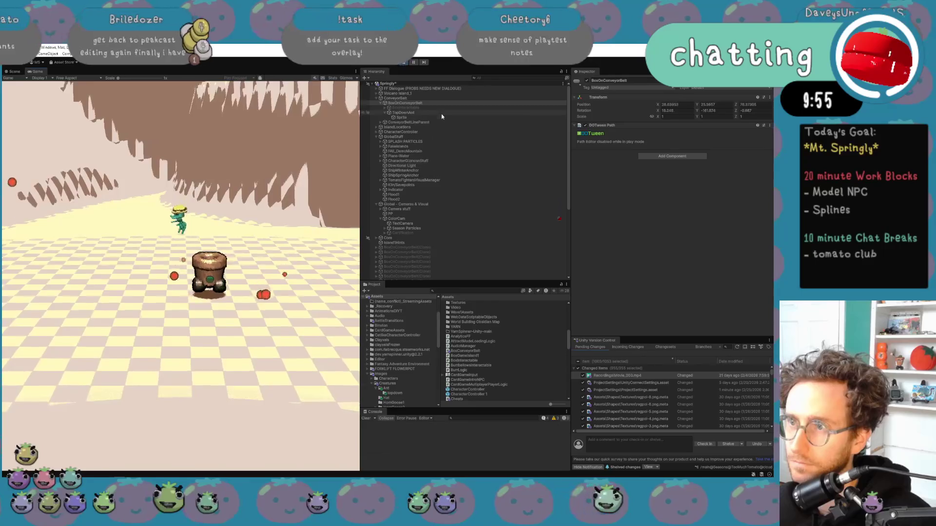
click(438, 104)
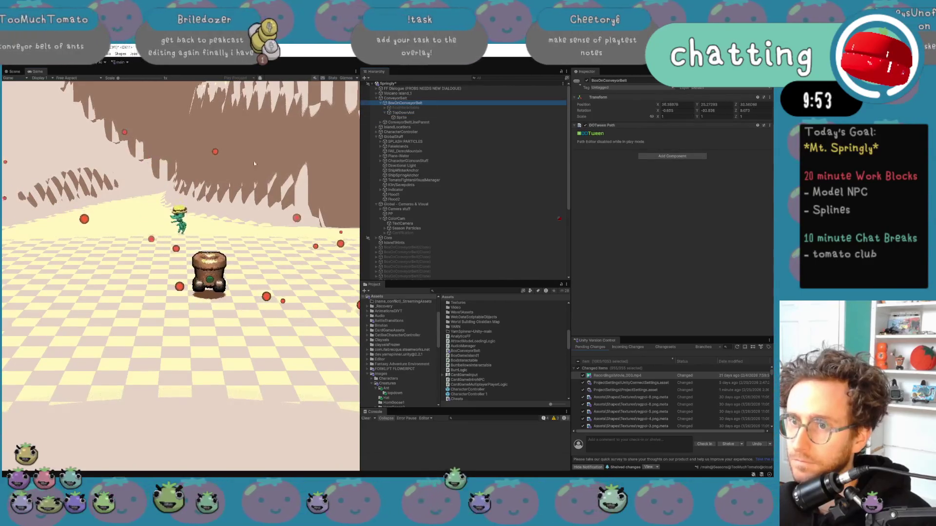
click(13, 71)
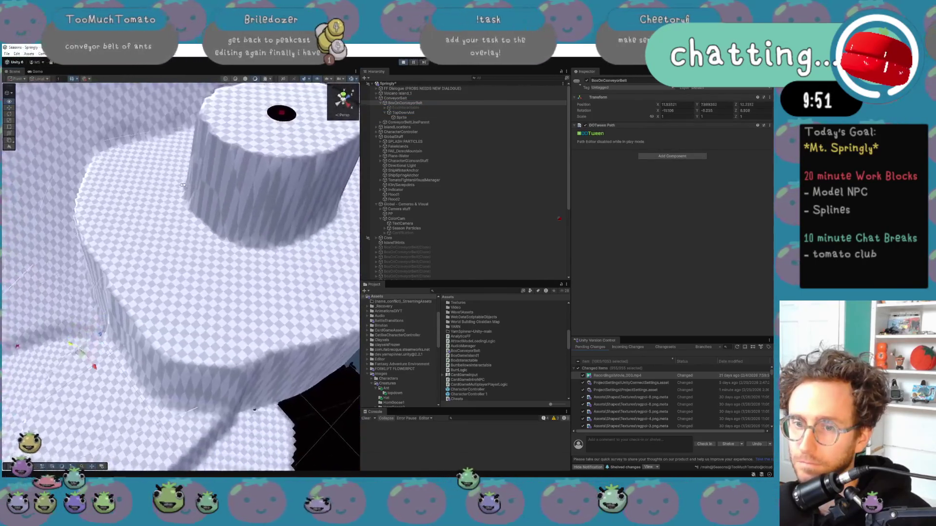
mouse_move(181, 187)
mouse_down()
mouse_move(171, 171)
mouse_move(221, 146)
mouse_move(214, 169)
mouse_move(189, 115)
mouse_move(203, 165)
mouse_move(207, 117)
mouse_up()
scroll(205, 128, down, 3)
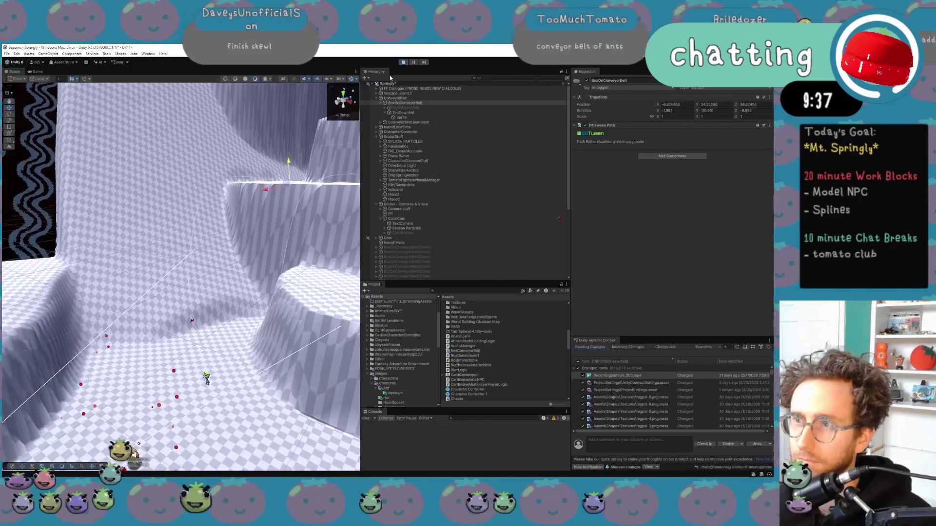
key(ctrl+p)
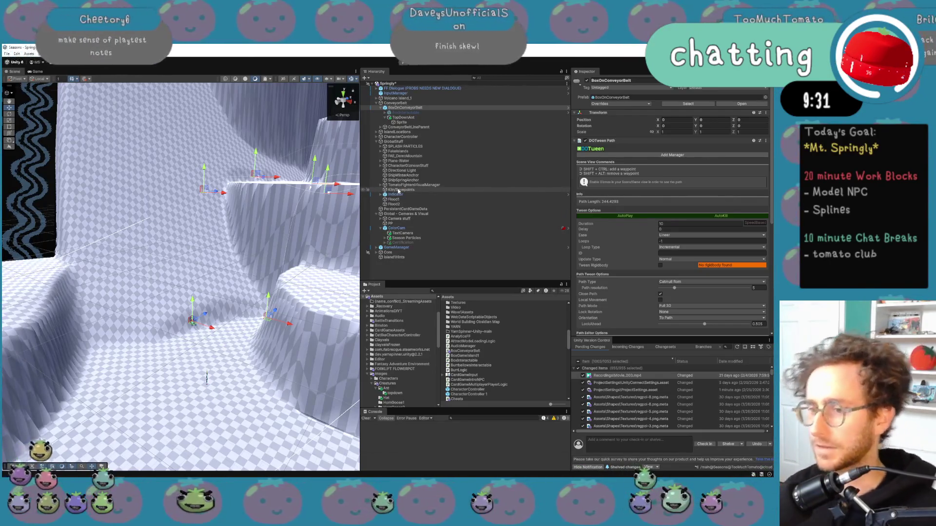
mouse_move(244, 254)
mouse_down()
mouse_move(229, 248)
mouse_move(288, 266)
mouse_move(212, 291)
mouse_move(186, 220)
mouse_move(217, 217)
mouse_up()
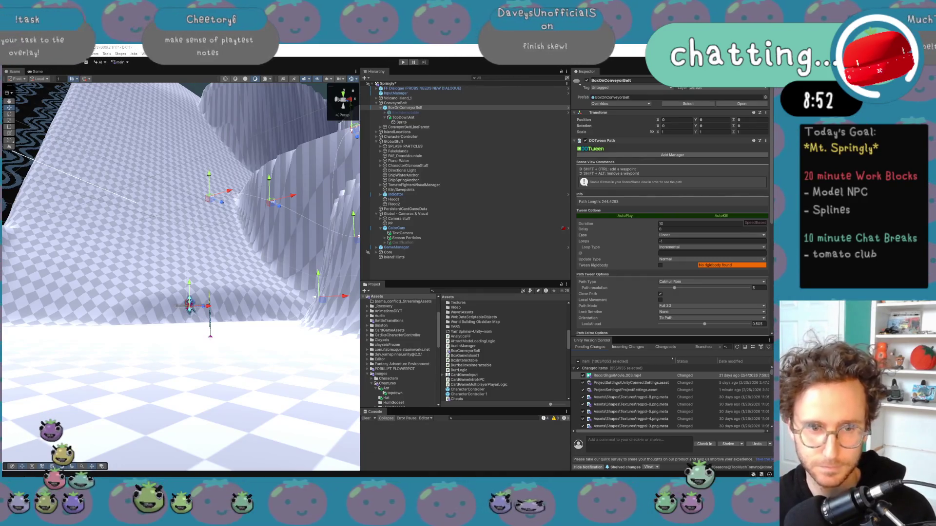
mouse_move(239, 390)
mouse_down()
mouse_move(136, 317)
mouse_move(137, 328)
mouse_move(284, 342)
mouse_up()
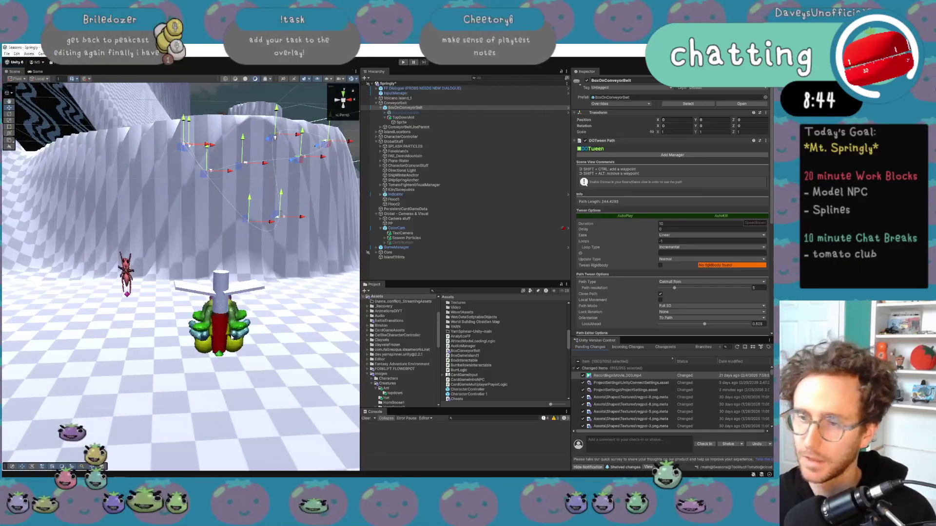
click(221, 337)
click(233, 319)
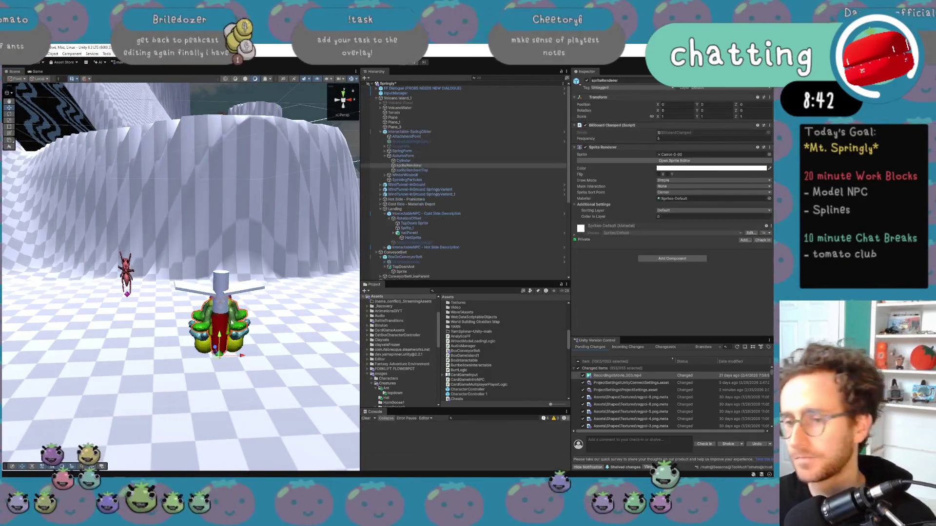
click(405, 161)
click(407, 166)
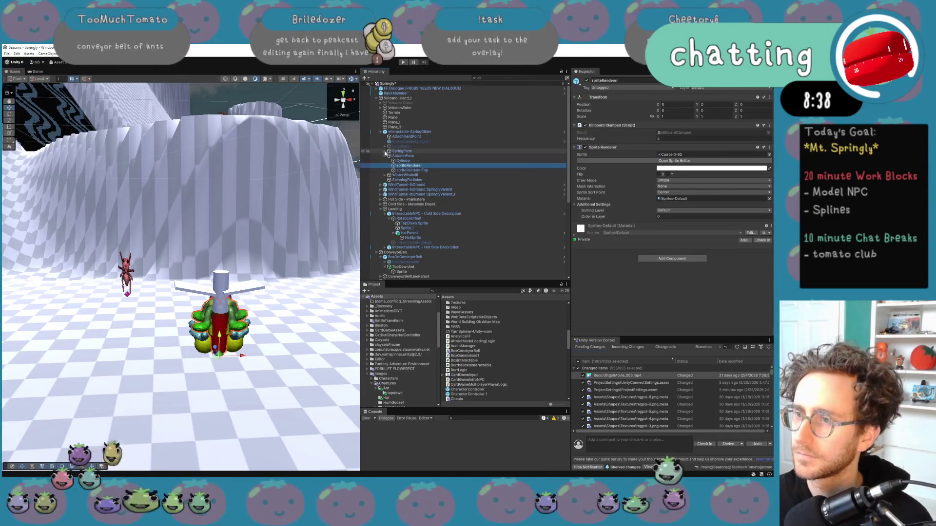
click(384, 151)
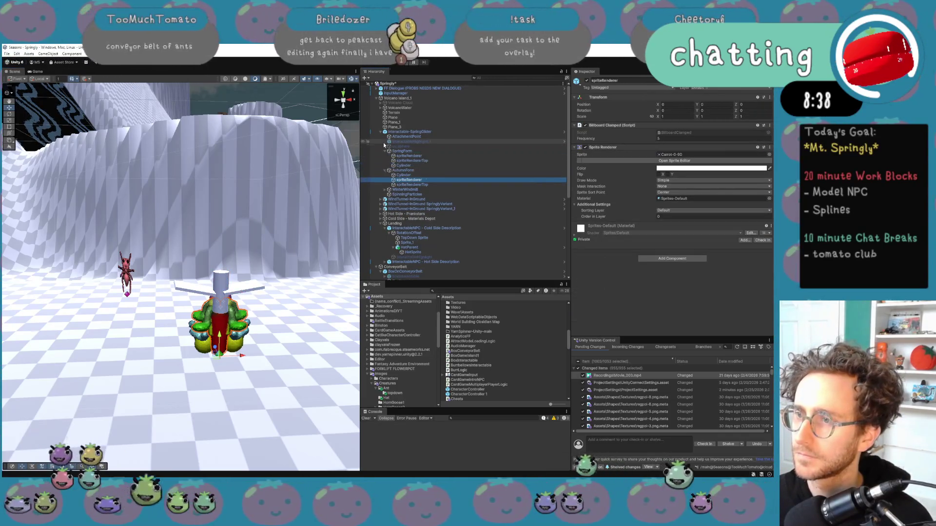
click(388, 190)
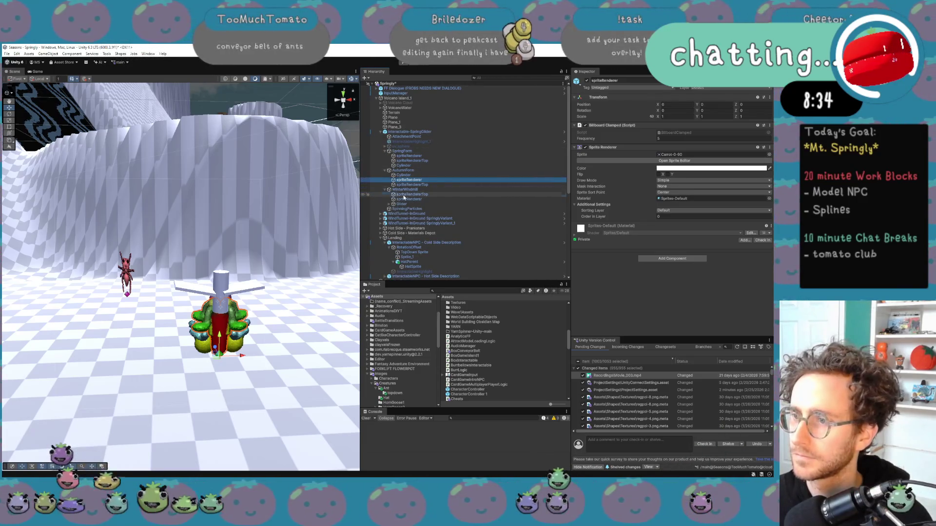
click(405, 199)
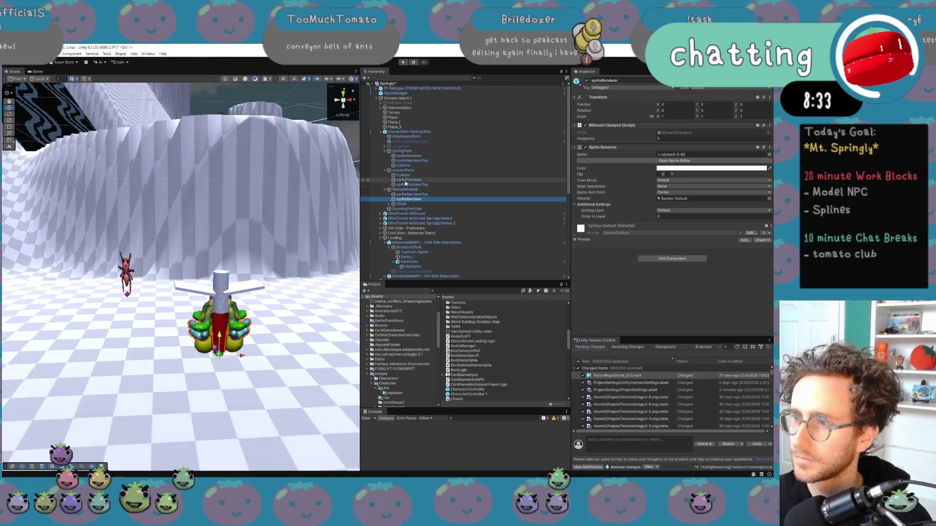
ctrl+click(405, 179)
ctrl+click(416, 155)
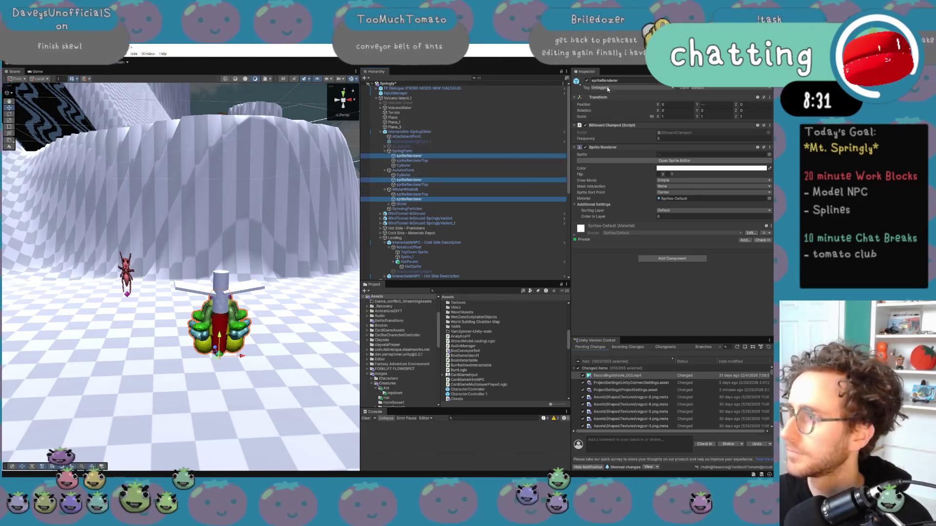
click(586, 80)
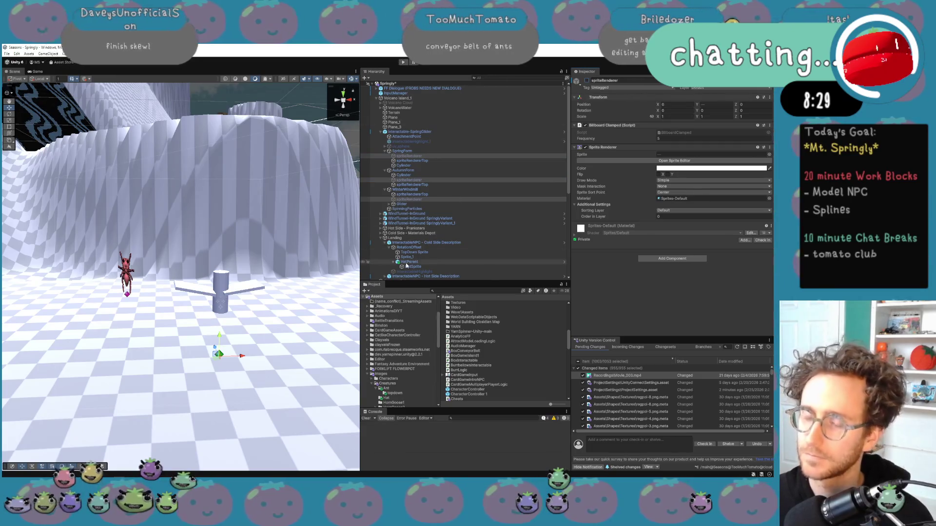
key(ctrl+z)
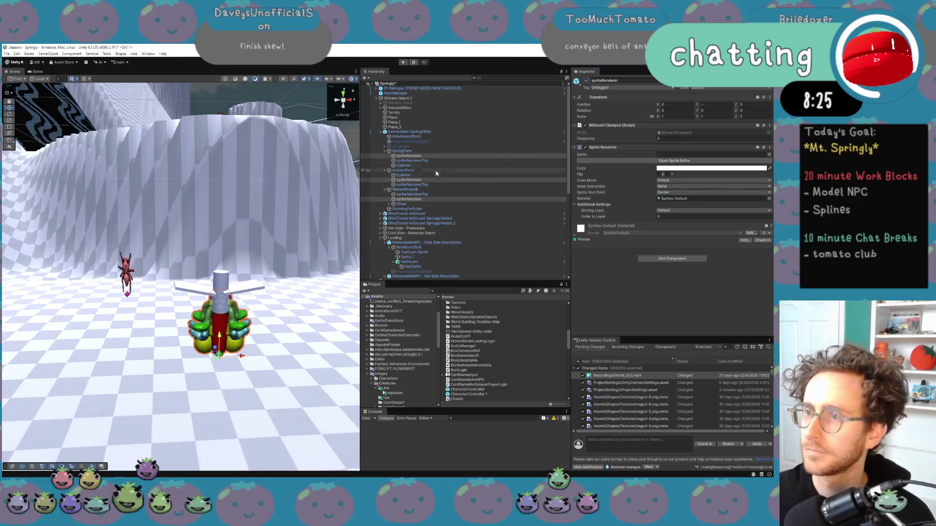
click(431, 156)
click(426, 166)
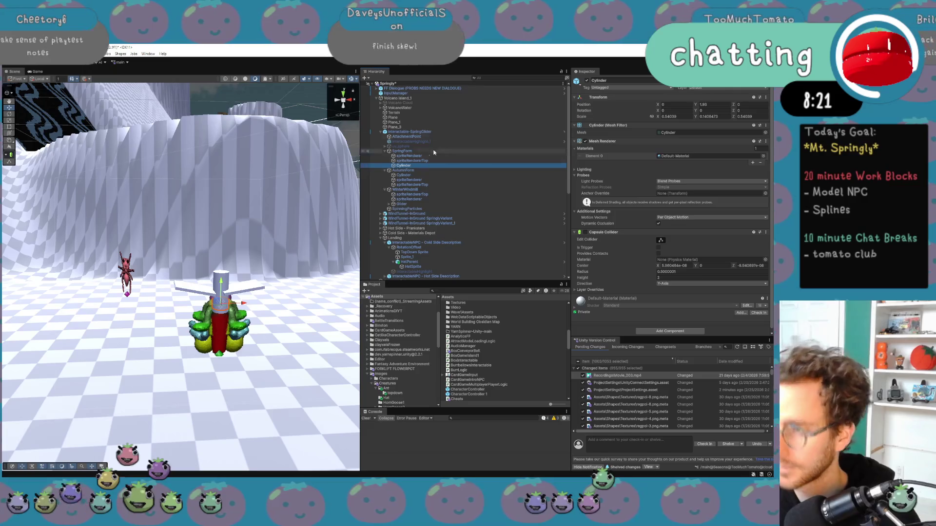
click(429, 131)
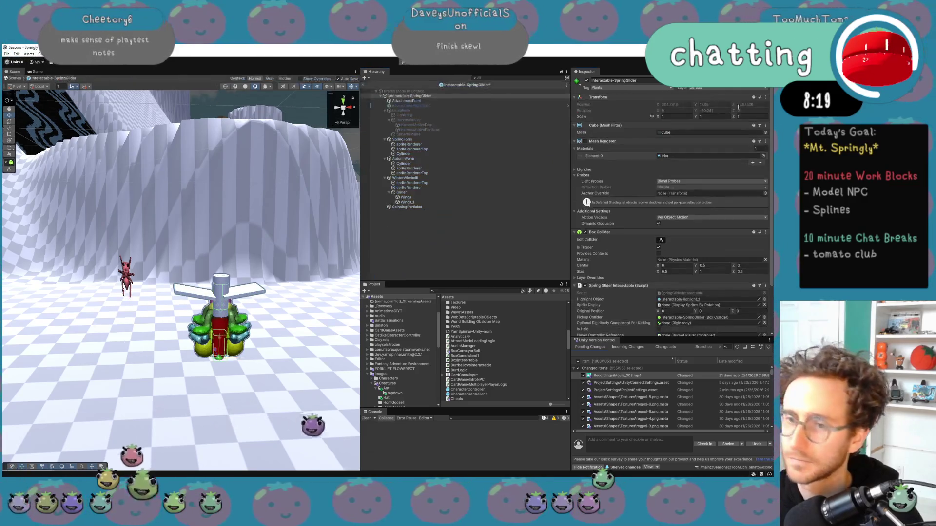
Open the SpringGlider prefab, inspect its form children, and select AutumnForm's Cylinder
click(742, 104)
click(428, 183)
click(444, 154)
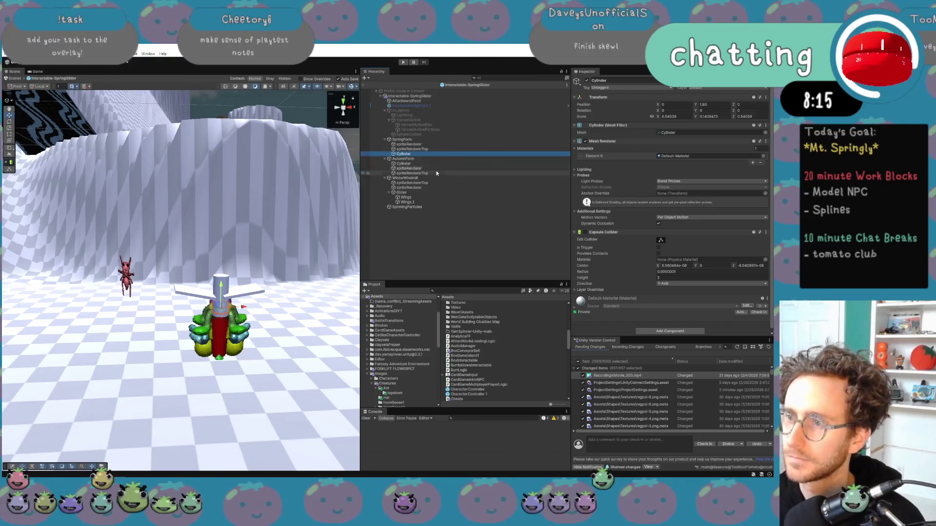
click(420, 187)
click(418, 207)
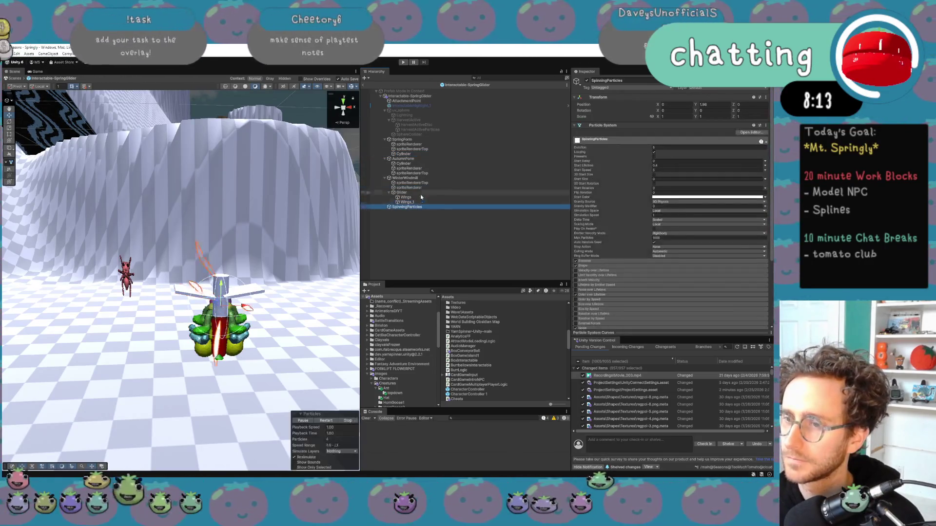
click(424, 154)
click(433, 144)
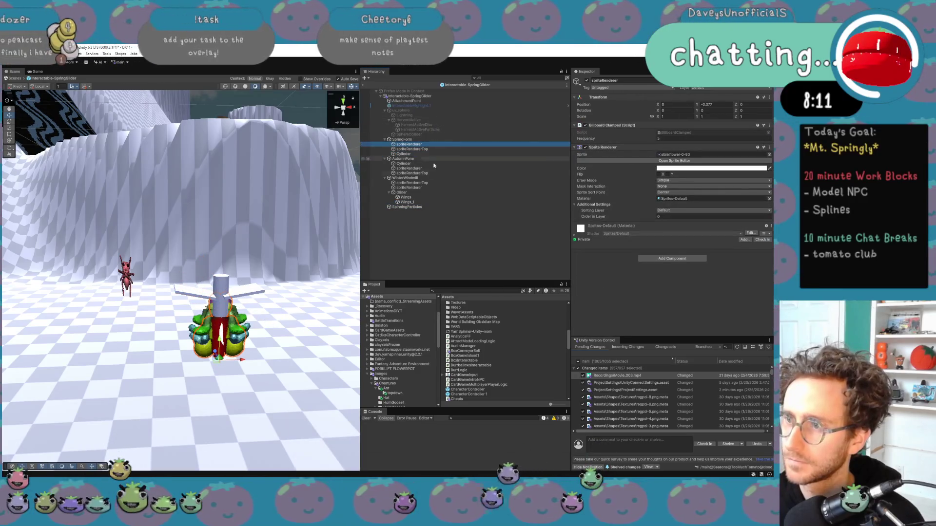
click(417, 174)
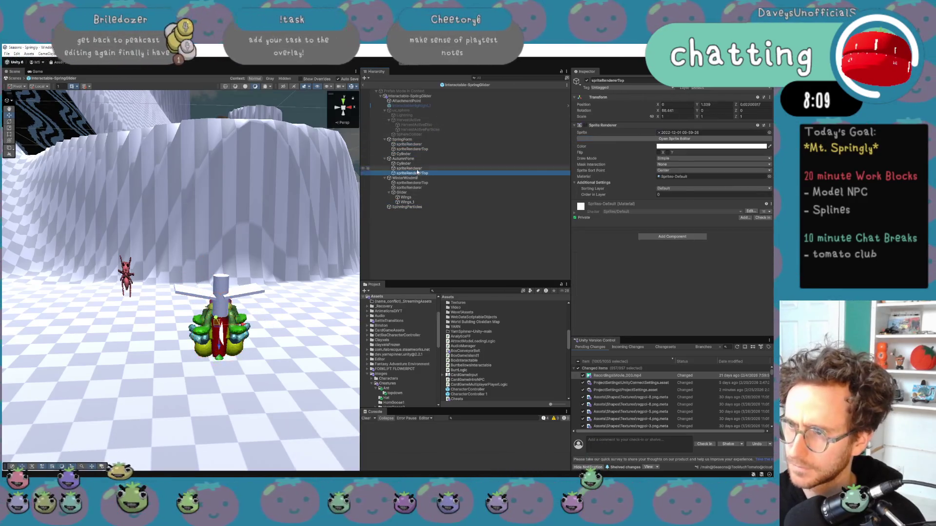
click(418, 169)
click(418, 163)
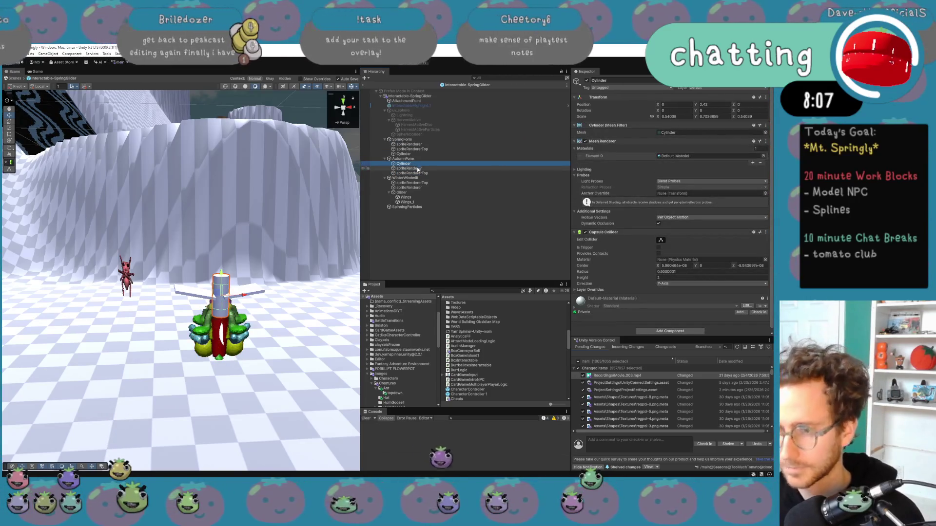
Duplicate the Cylinder and scale the copy thin and tall, lowering it slightly
key(ctrl+d)
mouse_move(222, 274)
mouse_down()
mouse_move(220, 317)
mouse_move(203, 347)
mouse_up()
key(r)
mouse_move(220, 298)
mouse_down()
mouse_move(242, 185)
mouse_move(241, 207)
mouse_up()
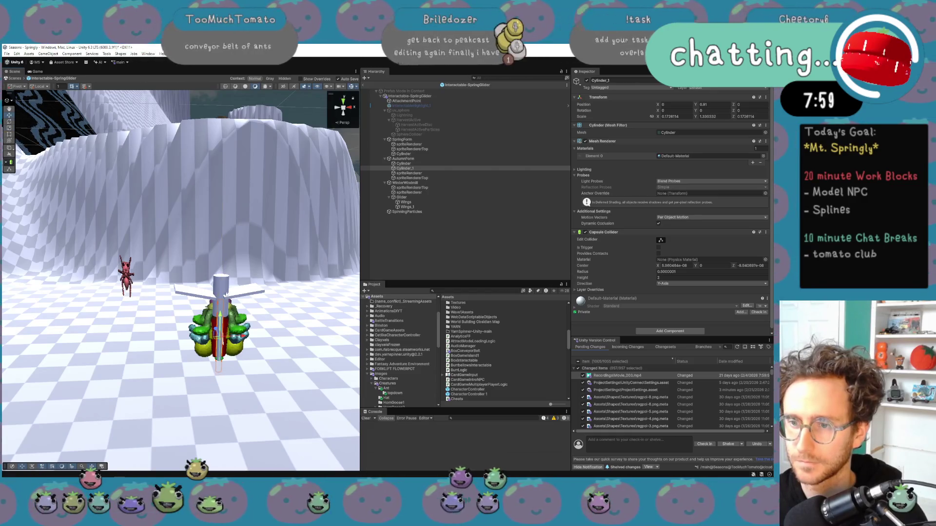
key(w)
drag(223, 299, 223, 301)
Move Cylinder_1 directly under the prefab root and rename it Cylinder_Stem
click(440, 218)
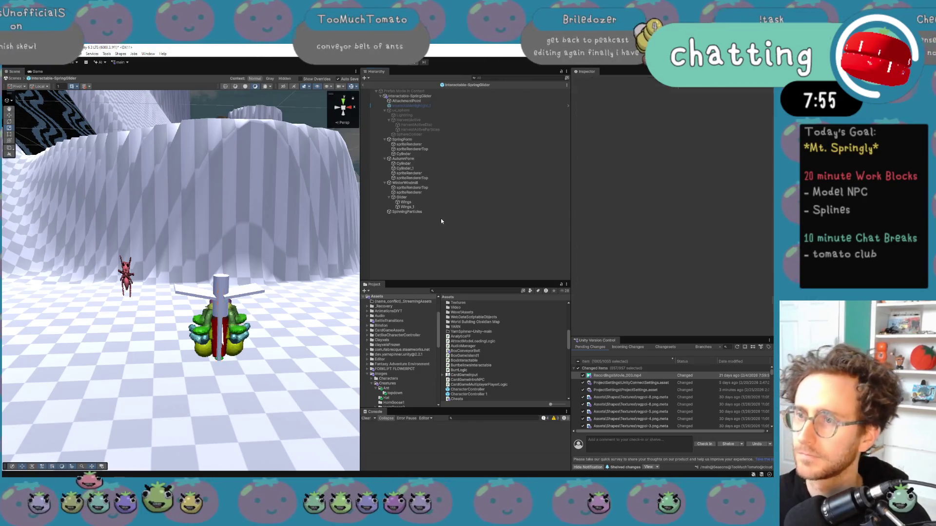
click(435, 173)
click(429, 168)
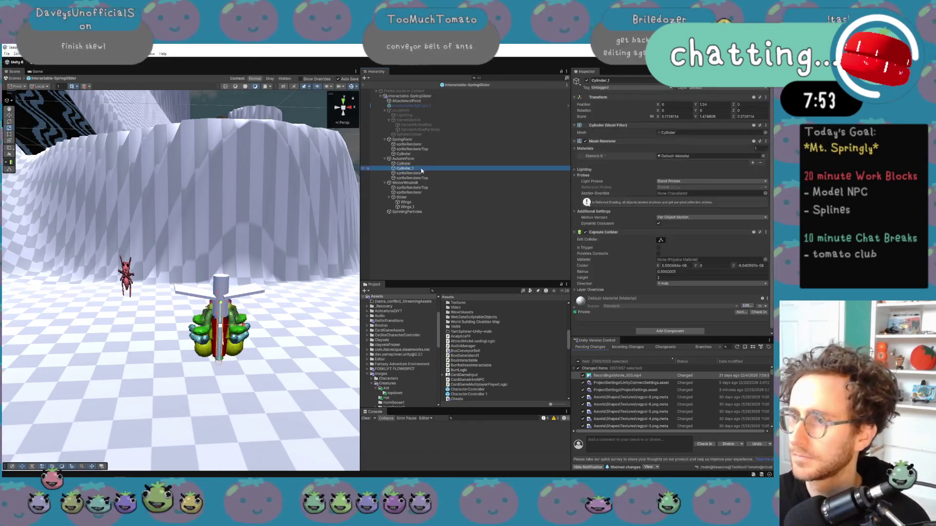
drag(428, 168, 424, 98)
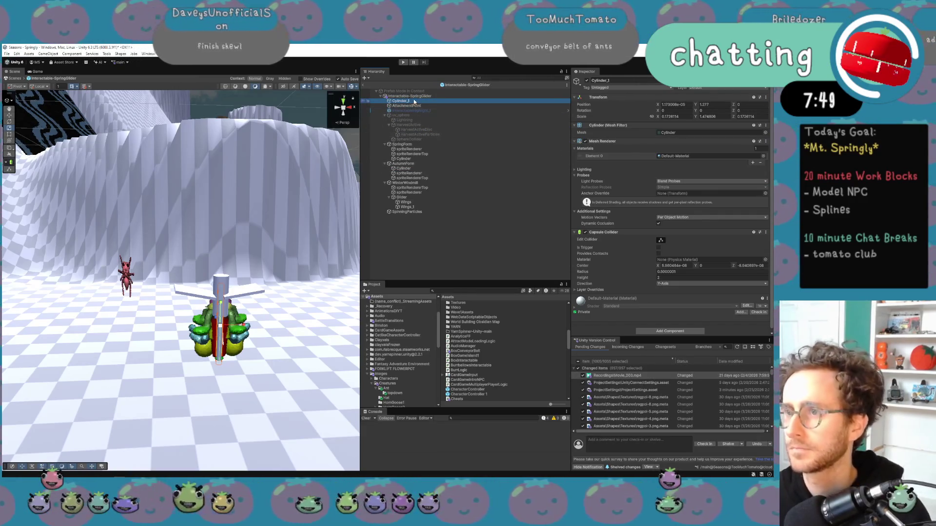
click(413, 101)
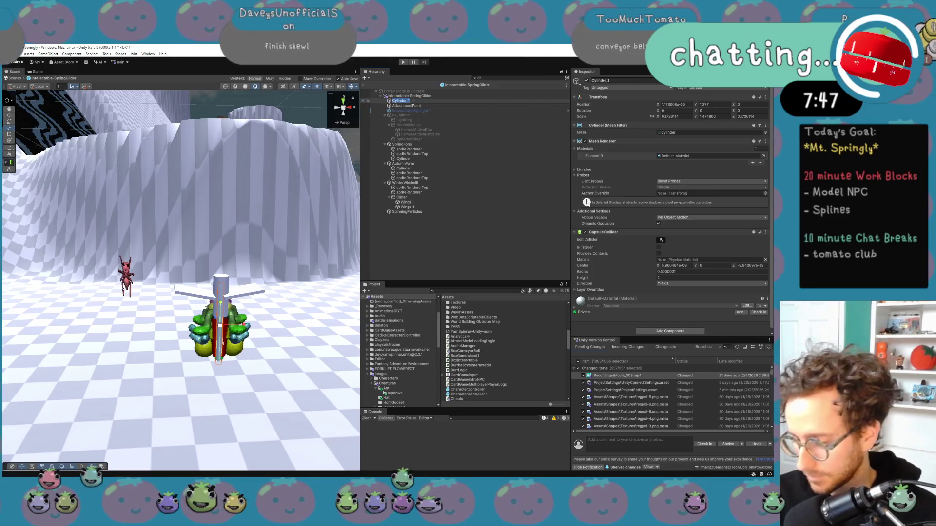
key(Return)
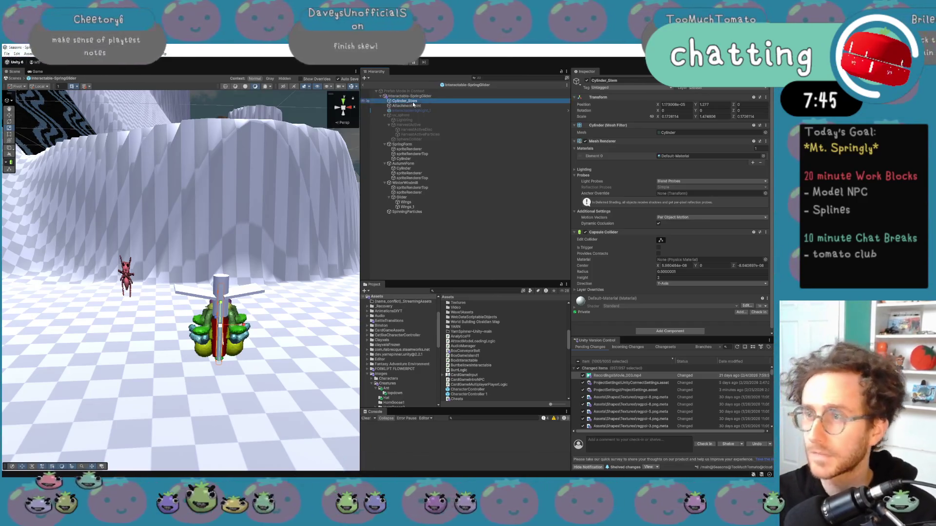
Deactivate the SpringForm, AutumnForm and WinterWindmill sprite renderers
click(411, 149)
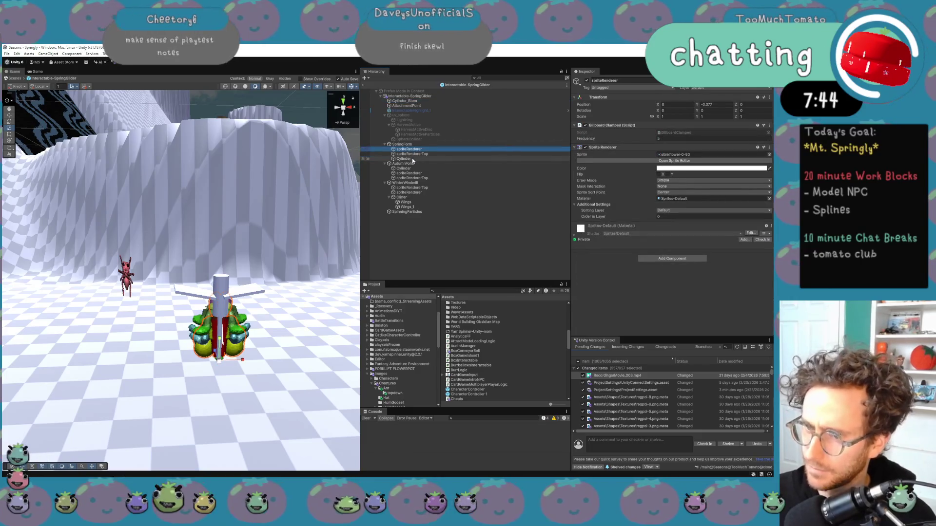
ctrl+click(419, 173)
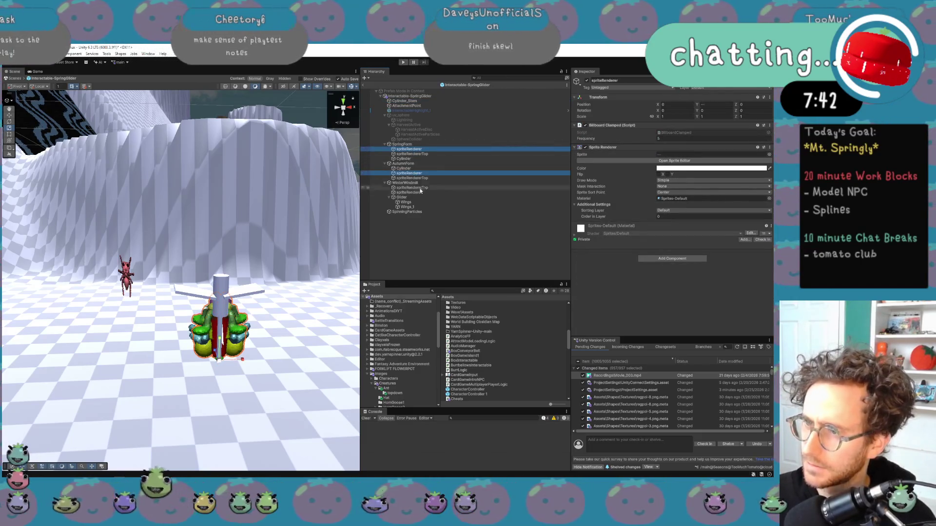
ctrl+click(422, 191)
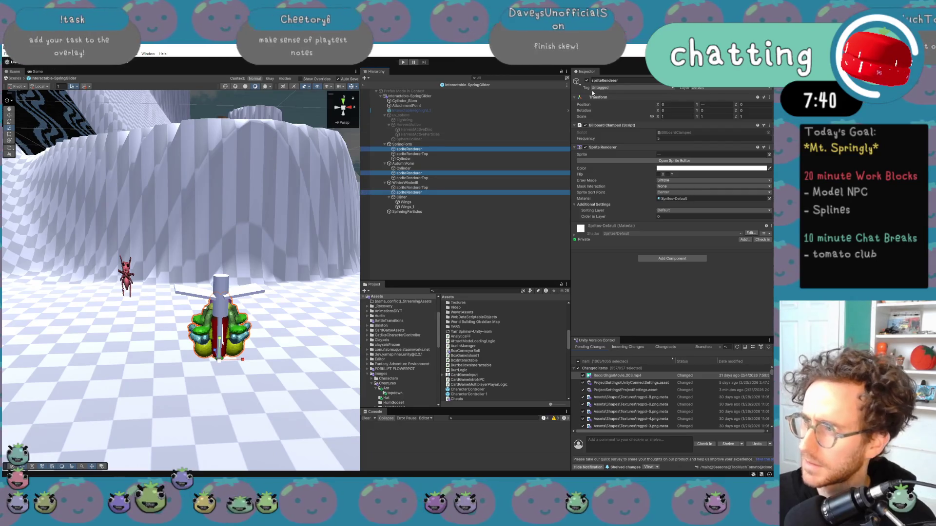
key(alt+shift+a)
click(463, 222)
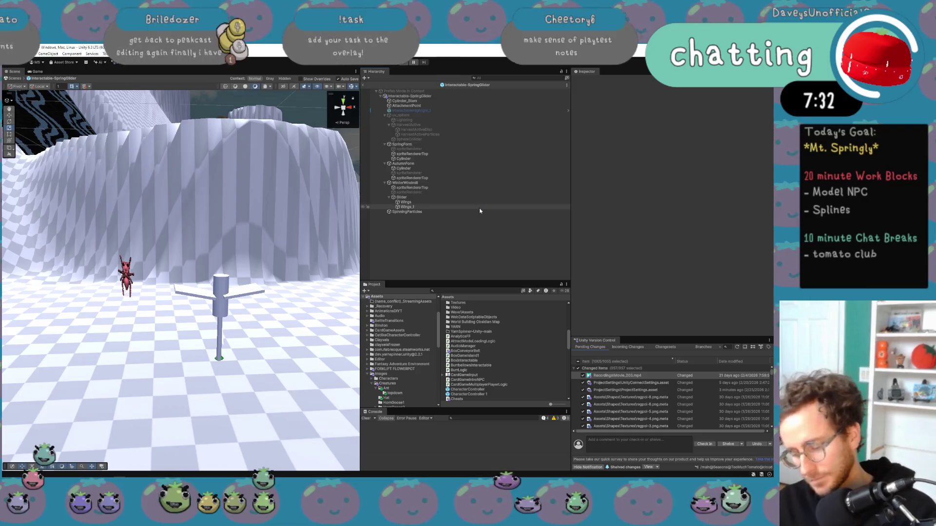
Frame the glider and locate the root's SpringGliderInteractable script asset
drag(217, 347, 195, 293)
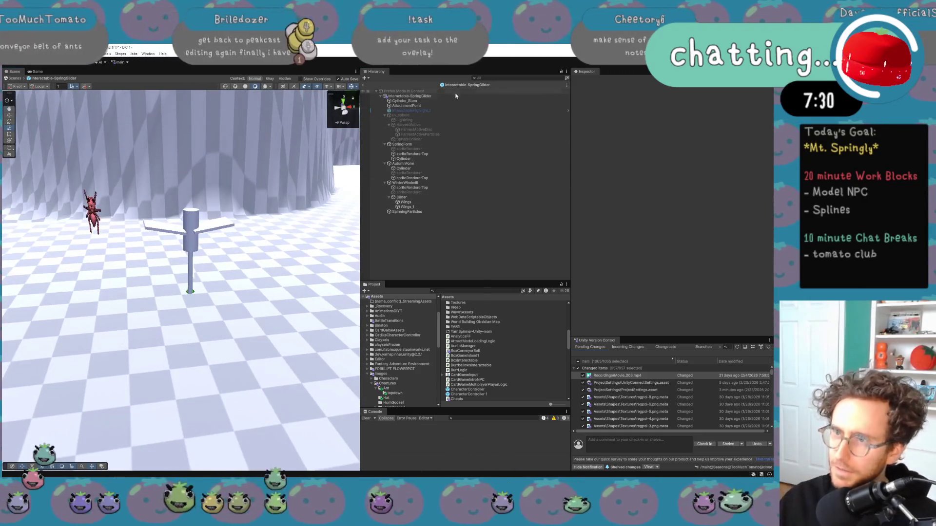
click(452, 96)
scroll(703, 204, down, 3)
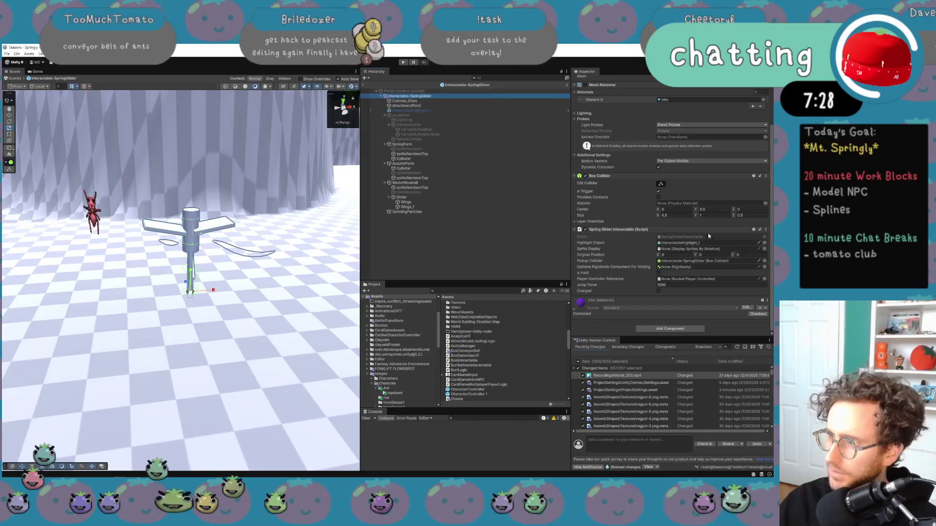
click(709, 235)
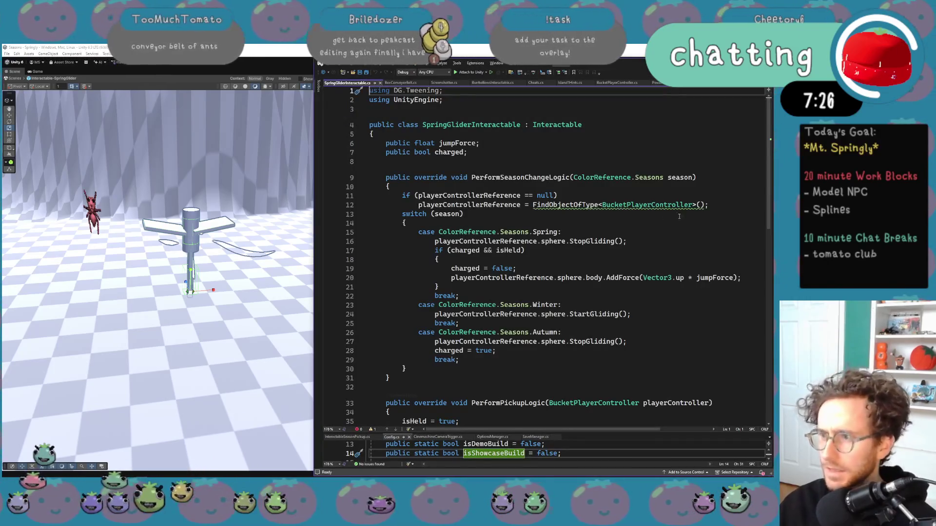
Add an if (isHeld) condition above the StartGliding call in the Winter case
scroll(561, 228, down, 9)
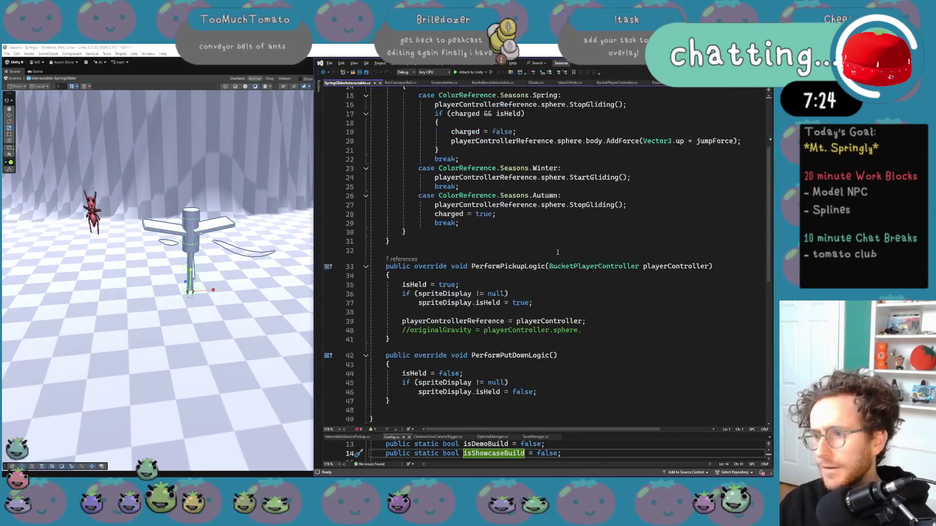
double_click(447, 175)
scroll(468, 209, up, 9)
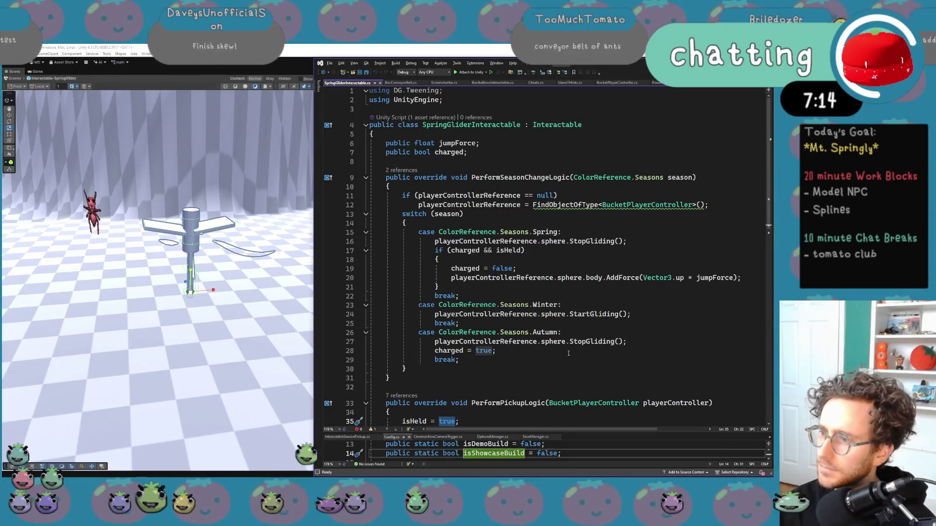
click(569, 306)
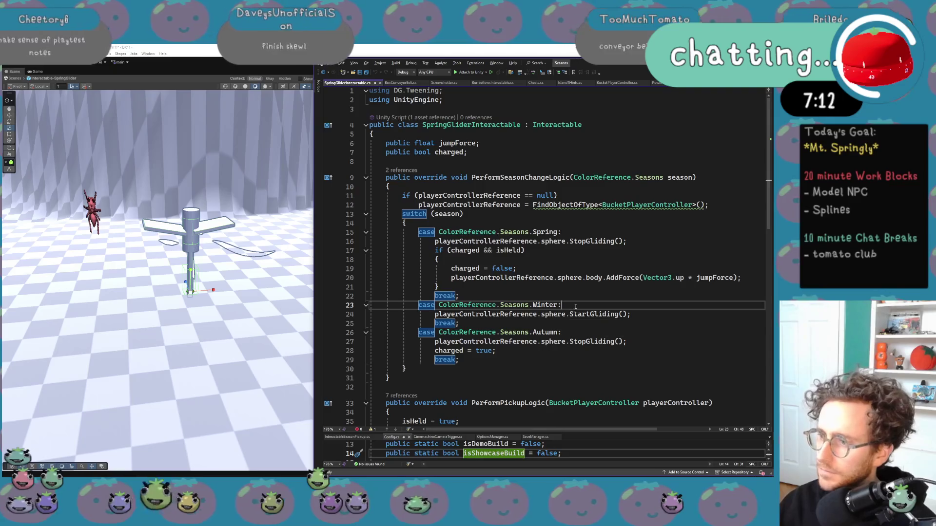
key(Return)
text(if()
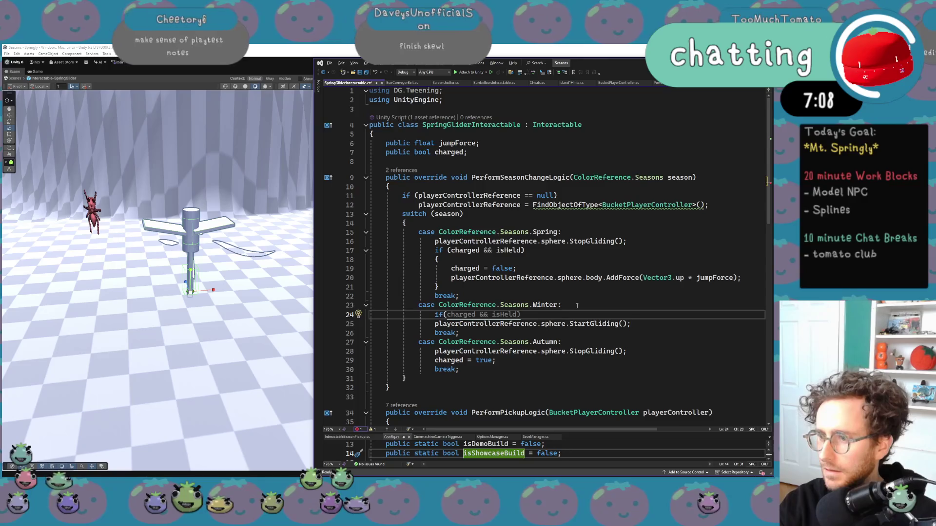
key(Tab)
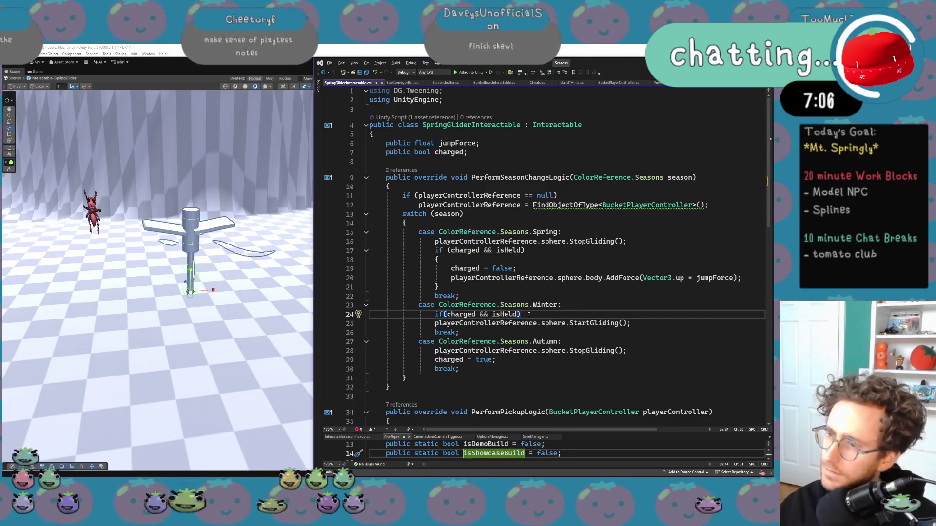
drag(492, 315, 446, 314)
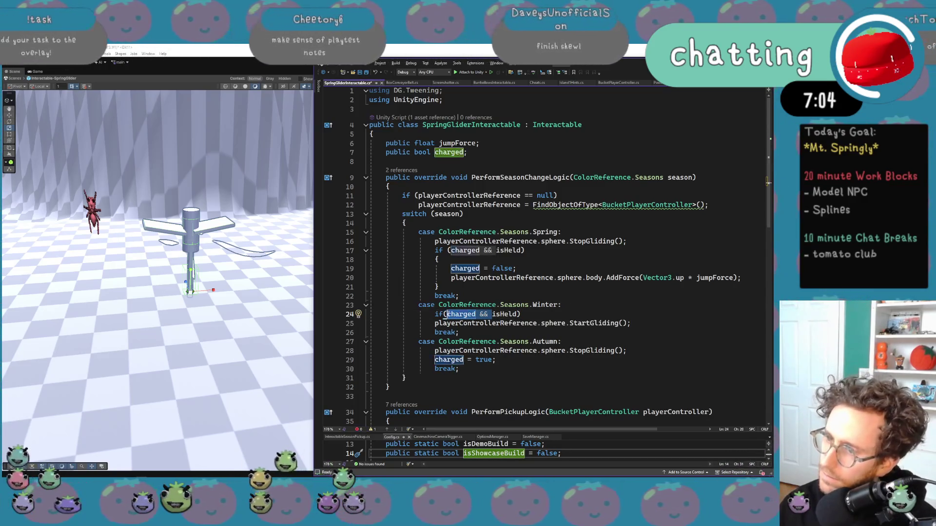
key(BackSpace)
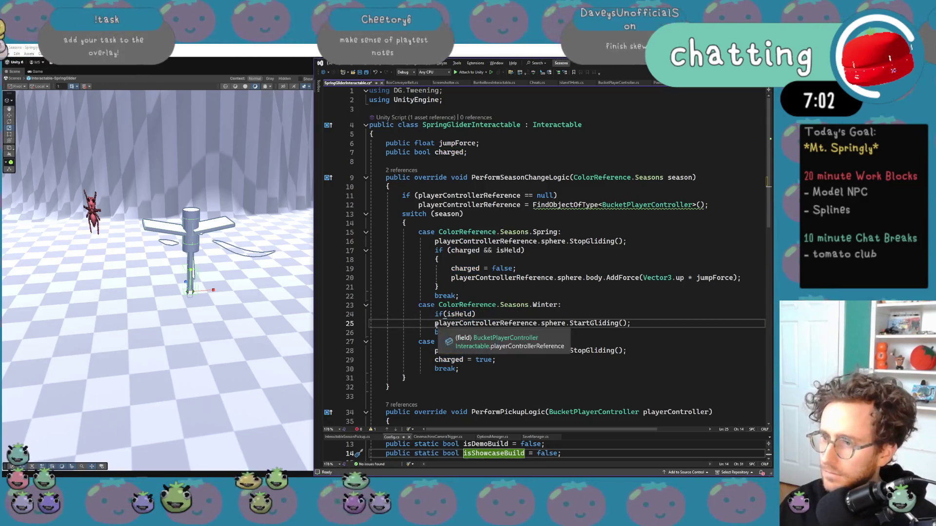
Indent the StartGliding call under the new if and save the script
click(521, 324)
key(Home)
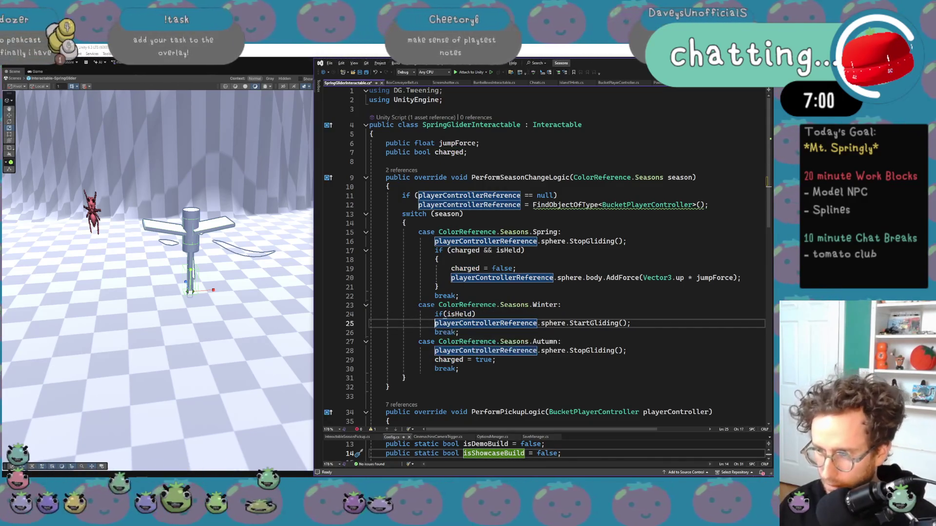
key(Tab)
click(459, 350)
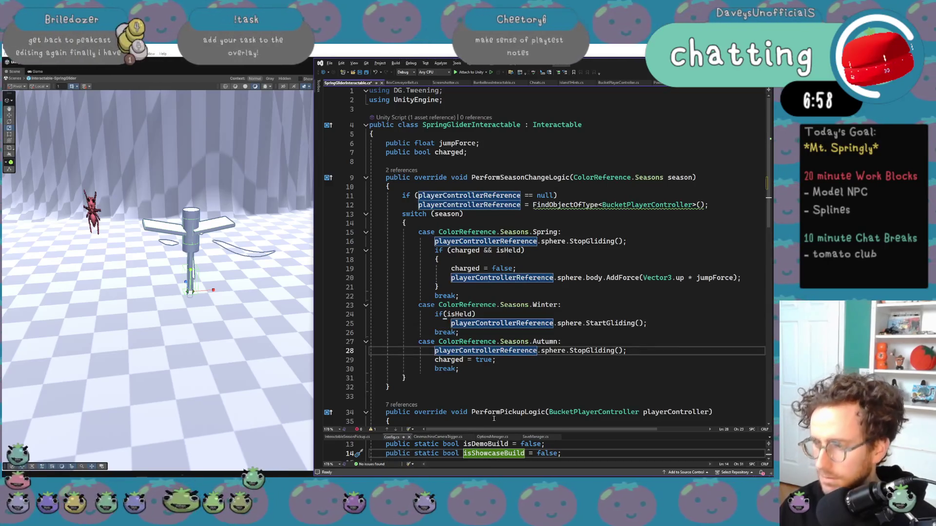
click(573, 350)
key(ctrl+s)
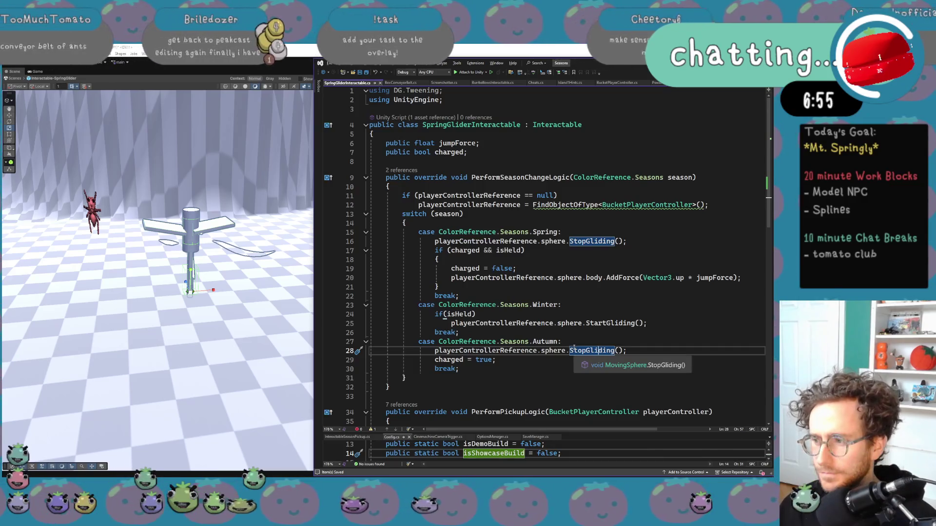
Inspect the StopGliding definition, then return to Unity to reload the code
scroll(574, 347, down, 4)
scroll(577, 372, down, 2)
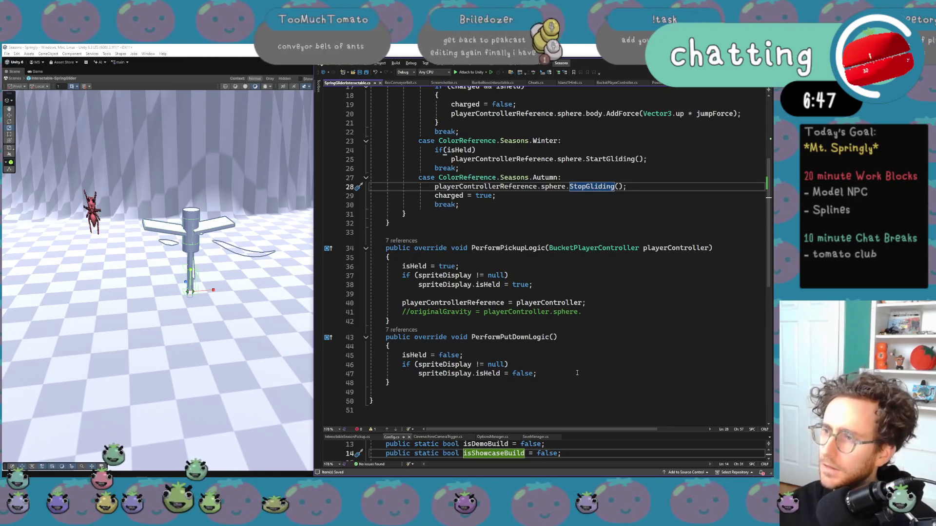
key(F12)
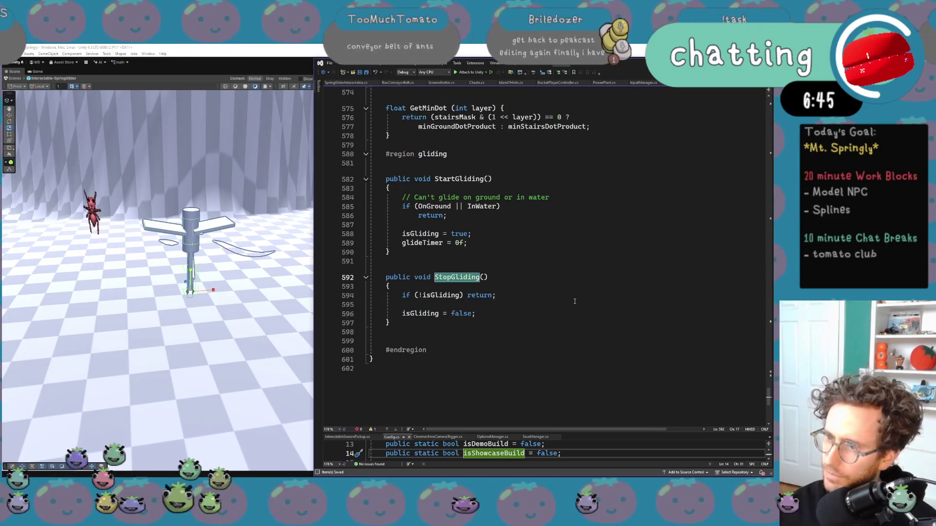
scroll(476, 247, down, 2)
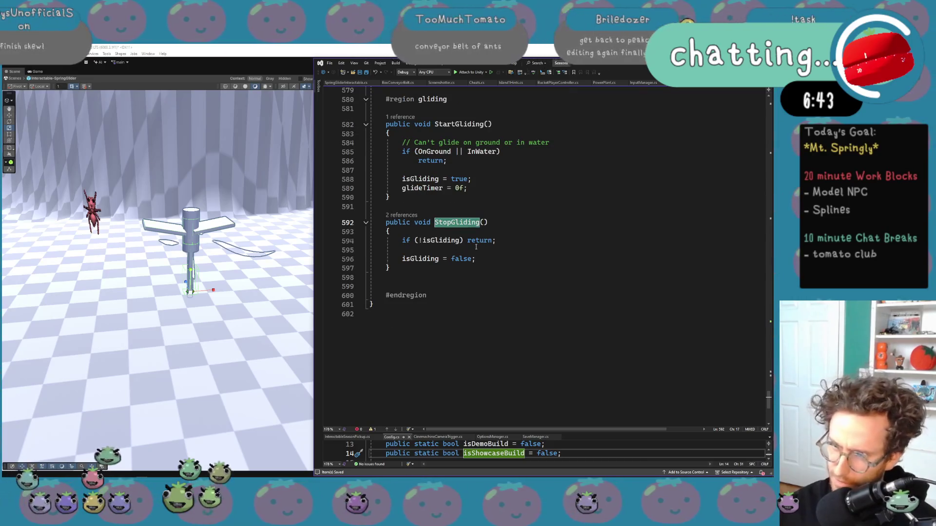
key(alt+Tab)
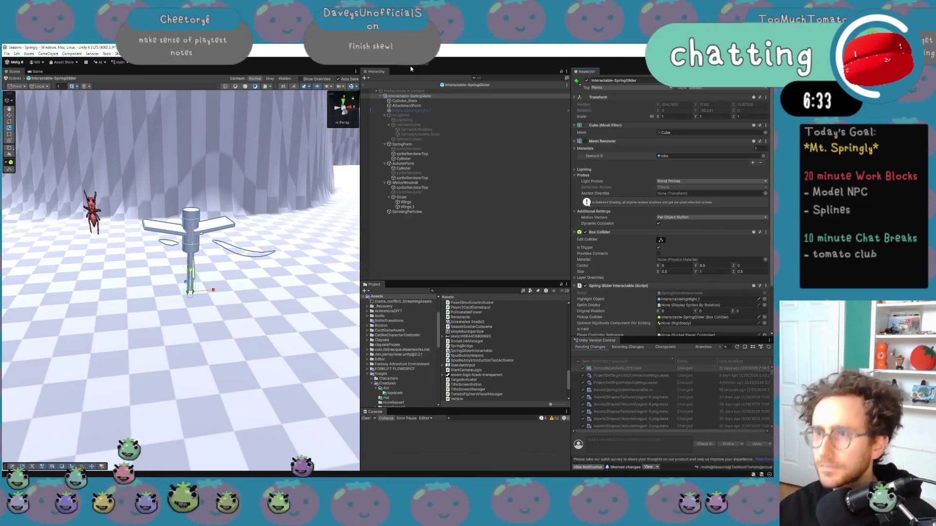
Enter Play mode and drive the pot character across the level to the glider pole
click(400, 63)
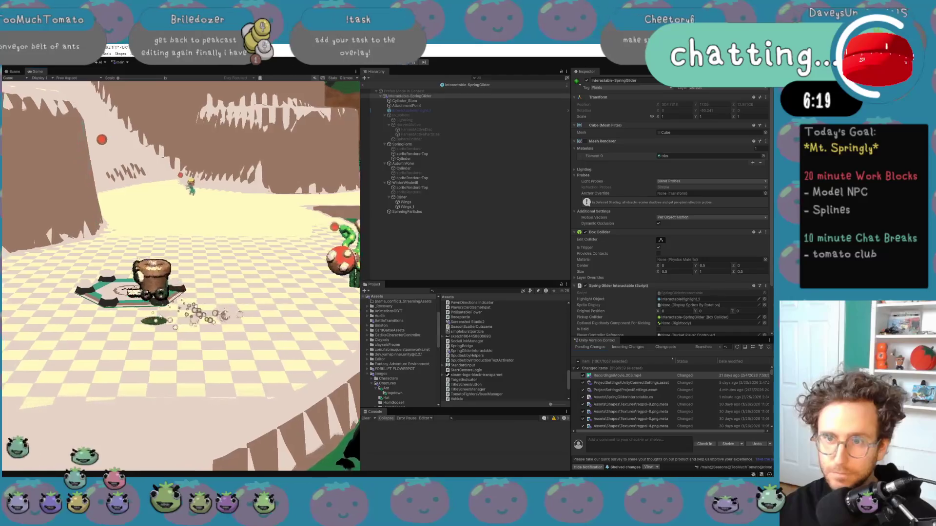
key(a)
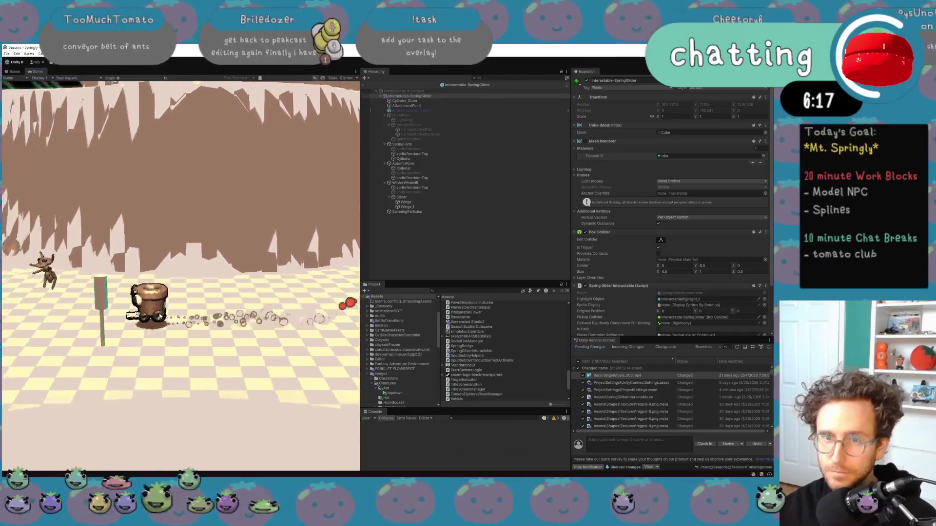
key(a)
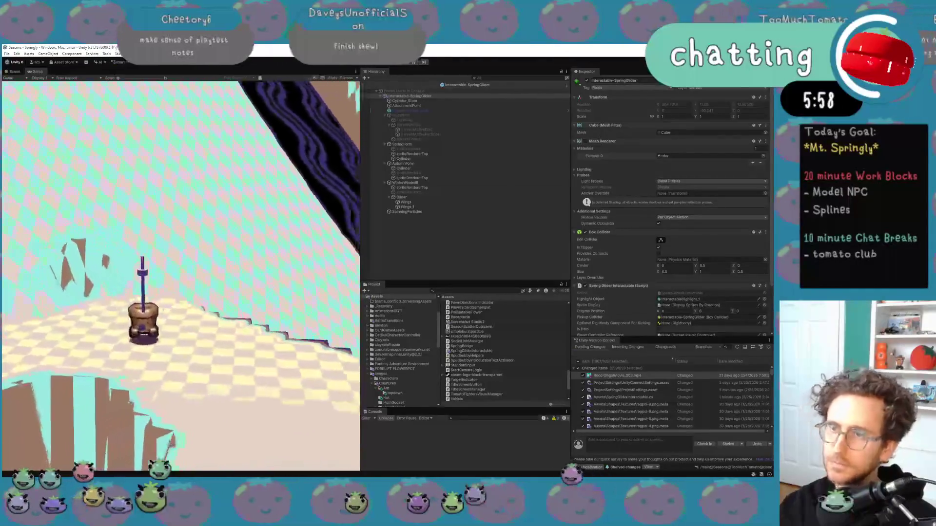
click(357, 72)
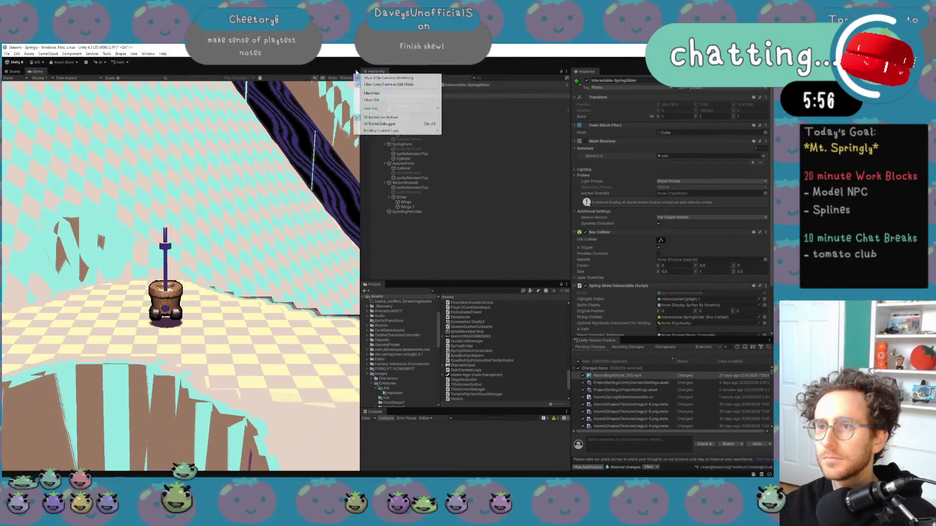
Playtest the glider in a maximized Game view, then restore the layout and stop playing
click(371, 93)
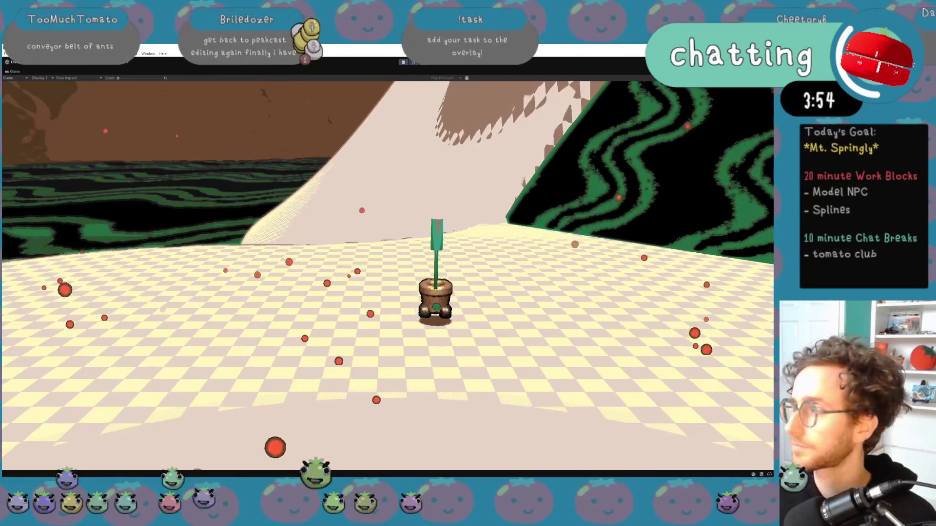
click(769, 72)
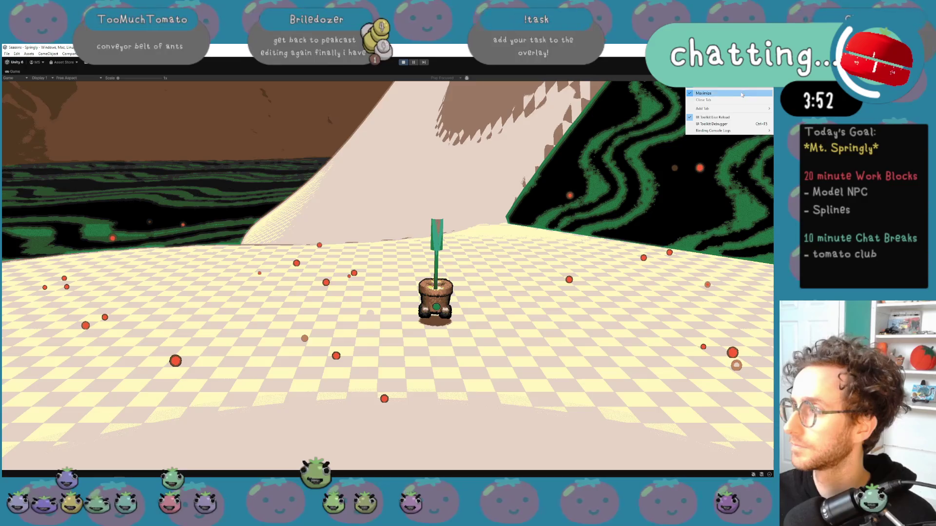
click(741, 94)
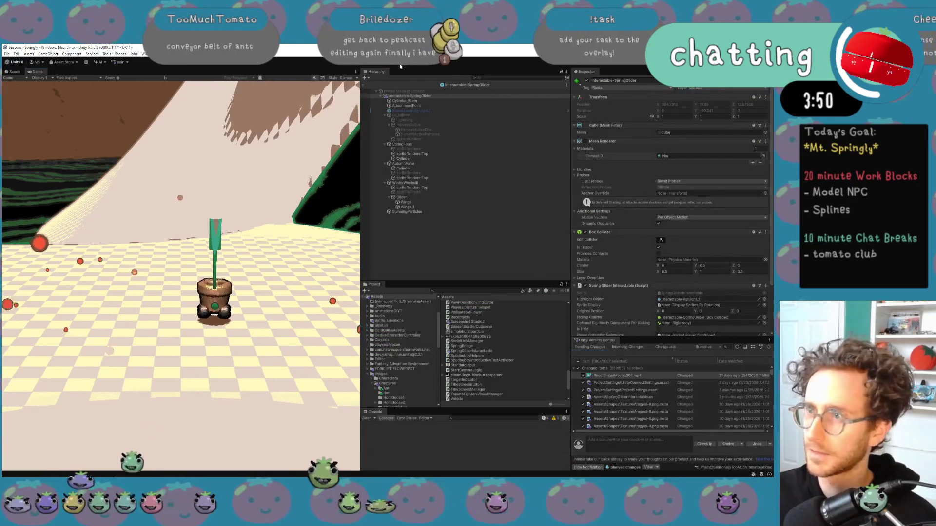
key(ctrl+p)
In the work-log sheet, fill C3 and C4 light green to mark them done
key(alt+Tab)
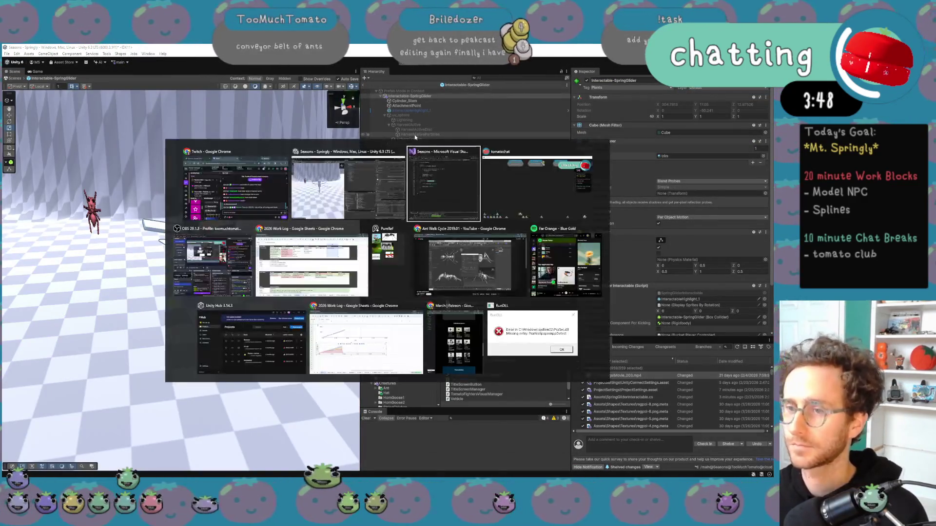
key(Left)
key(Down)
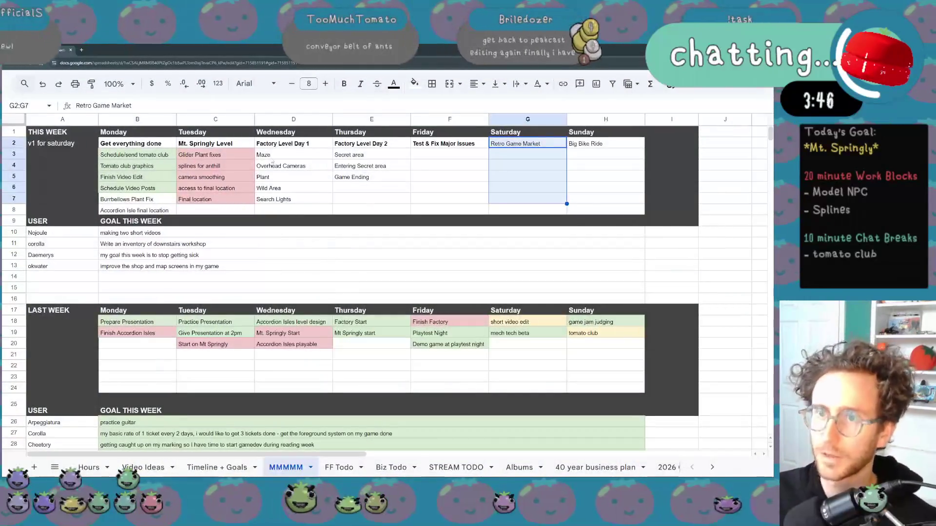
click(215, 154)
click(414, 84)
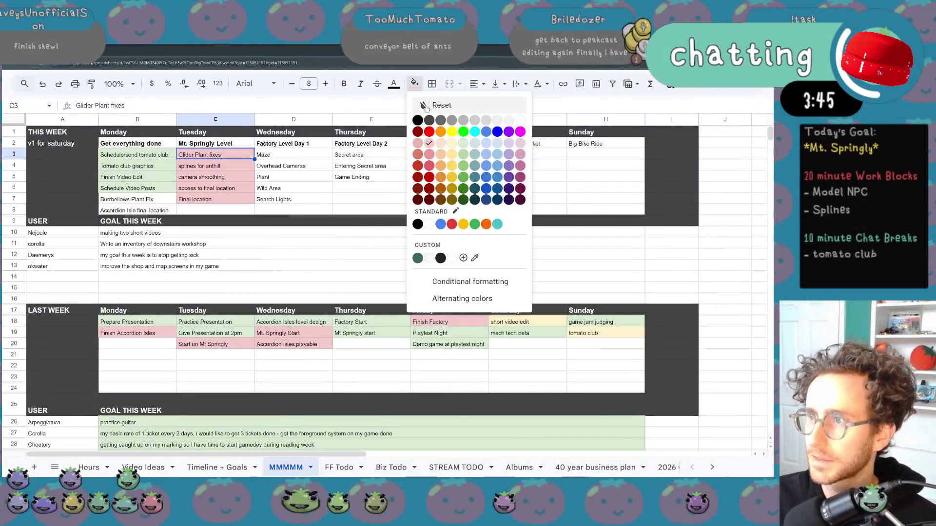
click(462, 141)
key(Down)
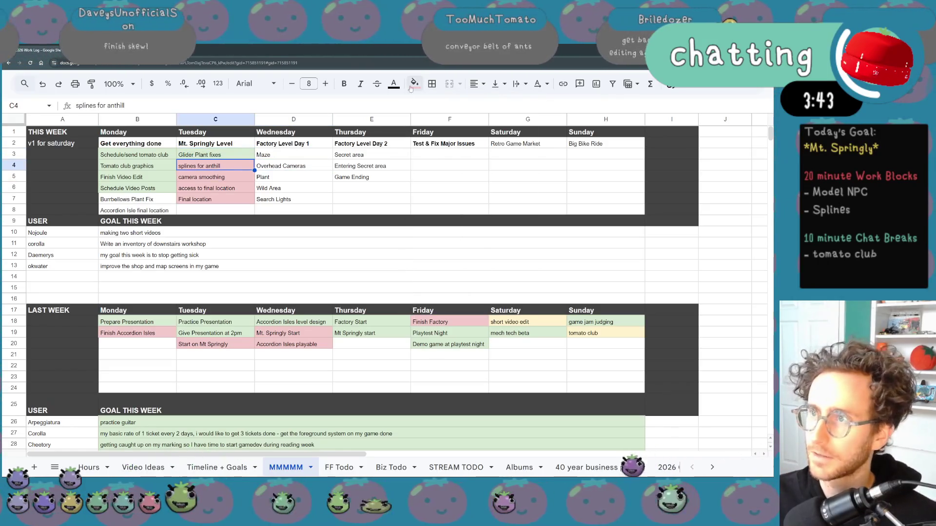
click(412, 85)
click(462, 143)
Select the C6 and C7 tasks, then switch to the Tomato Club web page
key(Down)
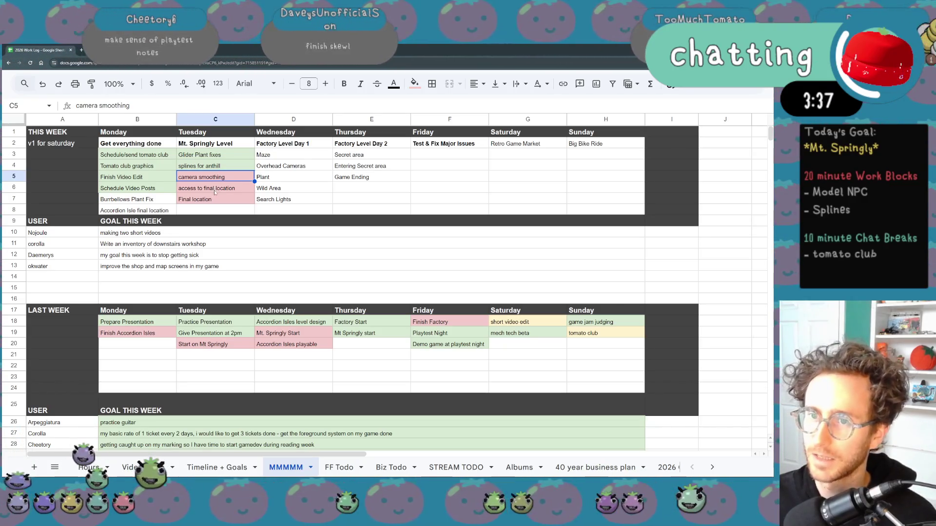
click(215, 192)
drag(215, 204, 234, 200)
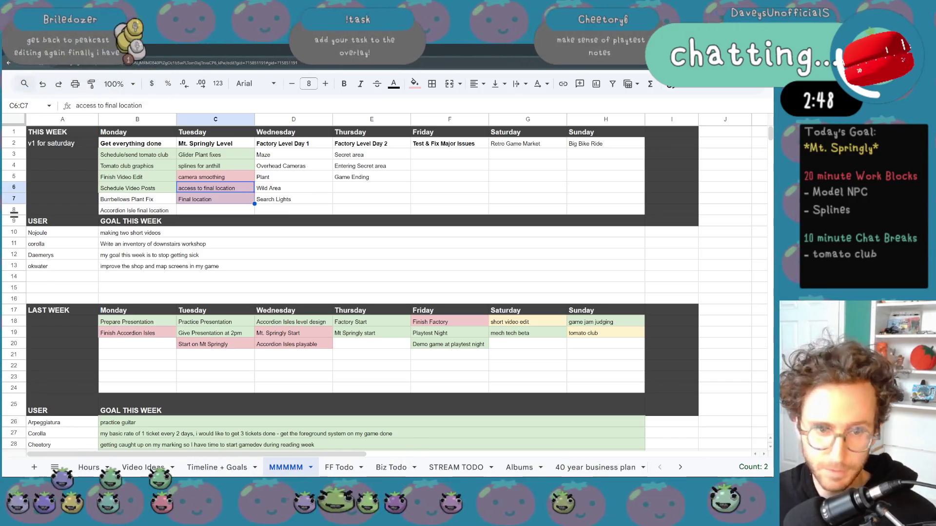
key(ctrl+Tab)
scroll(642, 216, down, 4)
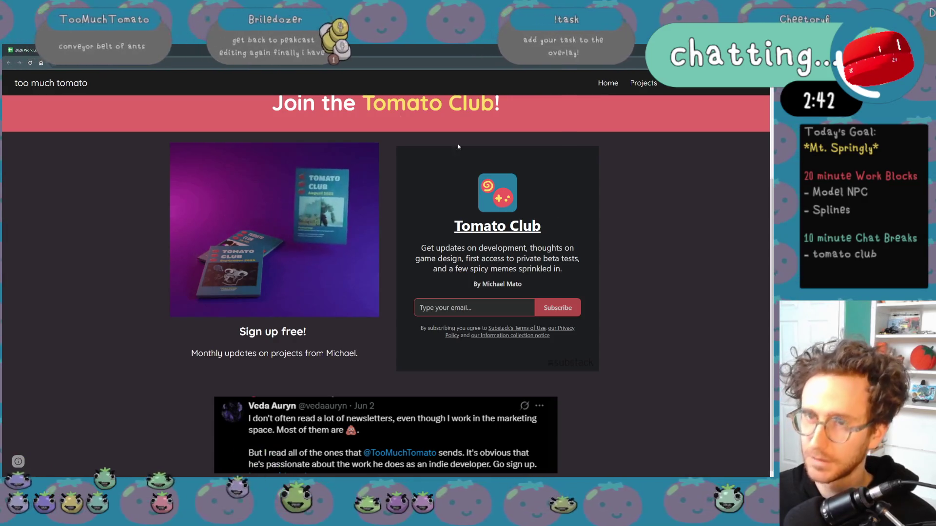
Return to the work-log spreadsheet in Google Sheets
key(alt+Tab)
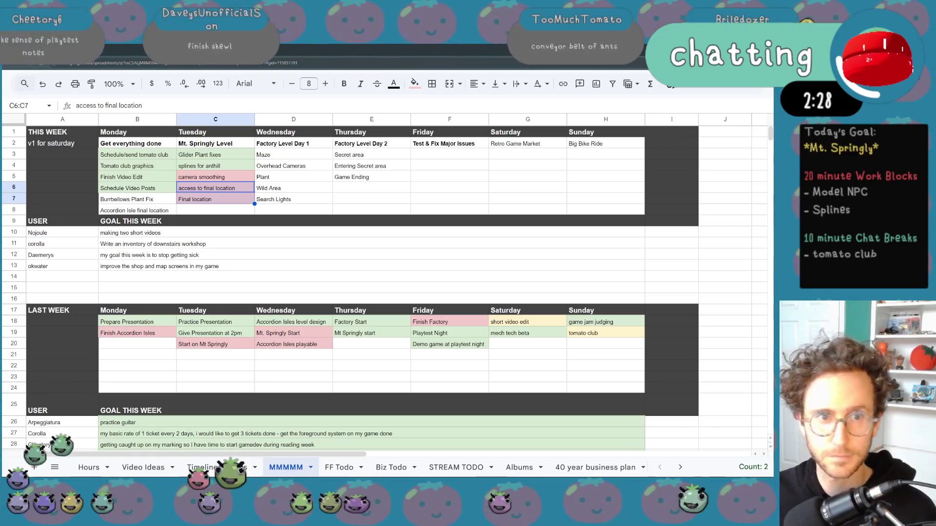
key(alt+Tab)
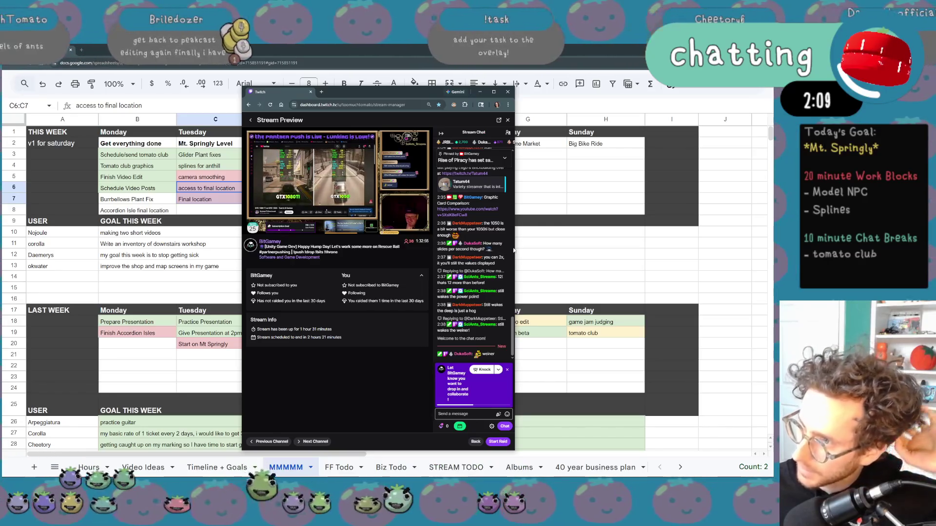
drag(514, 248, 651, 224)
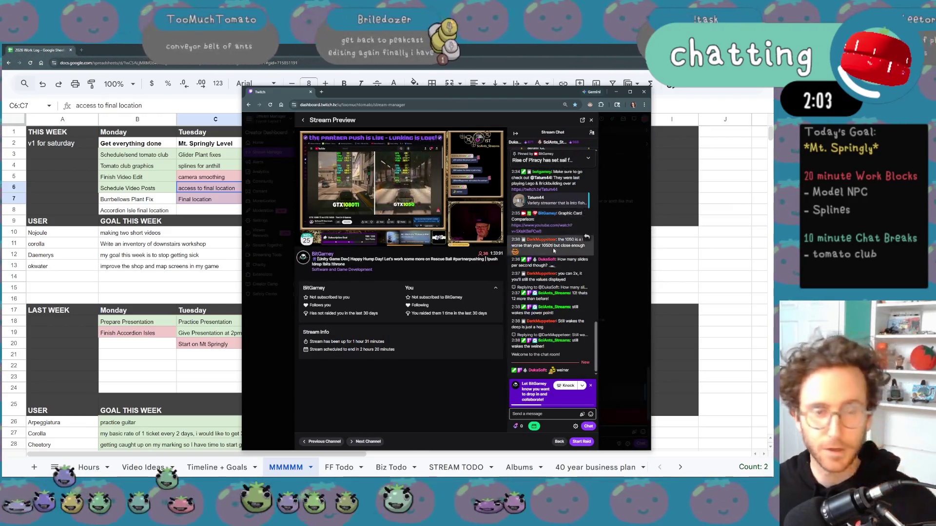
click(146, 263)
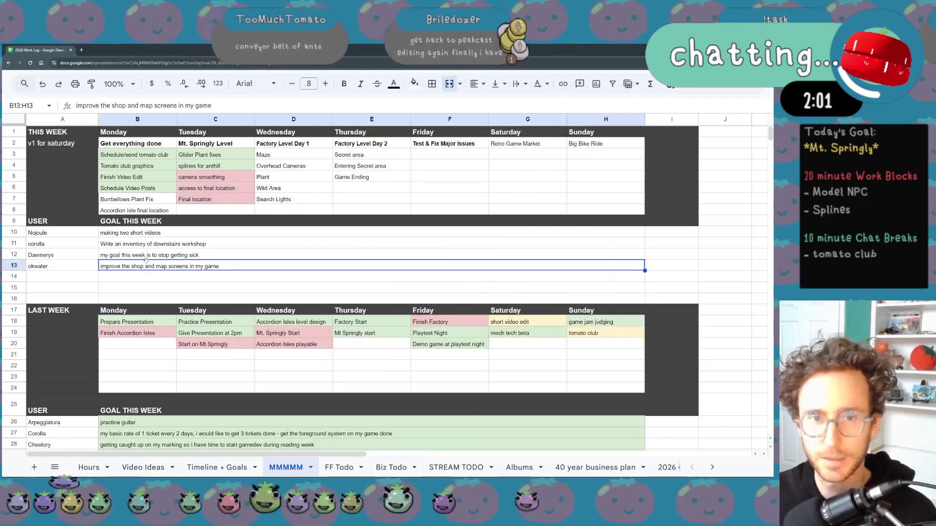
scroll(444, 271, down, 2)
scroll(444, 271, up, 2)
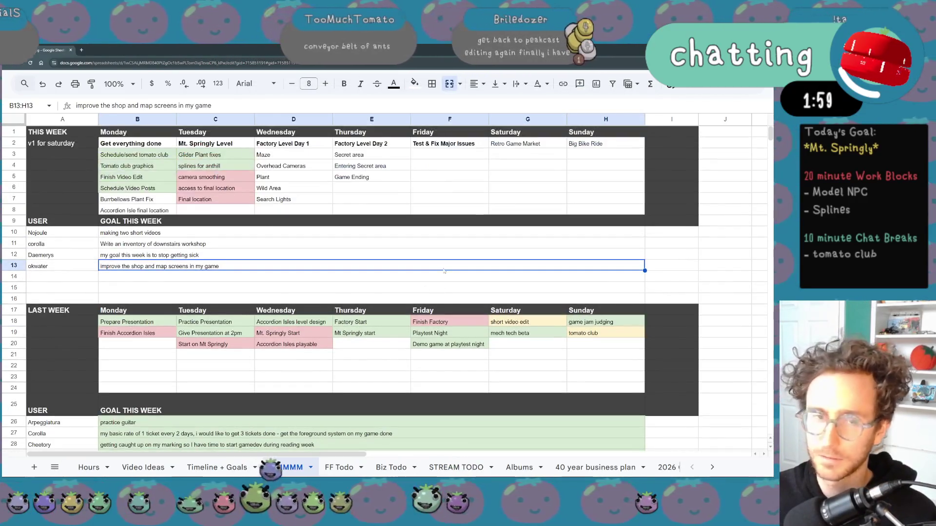